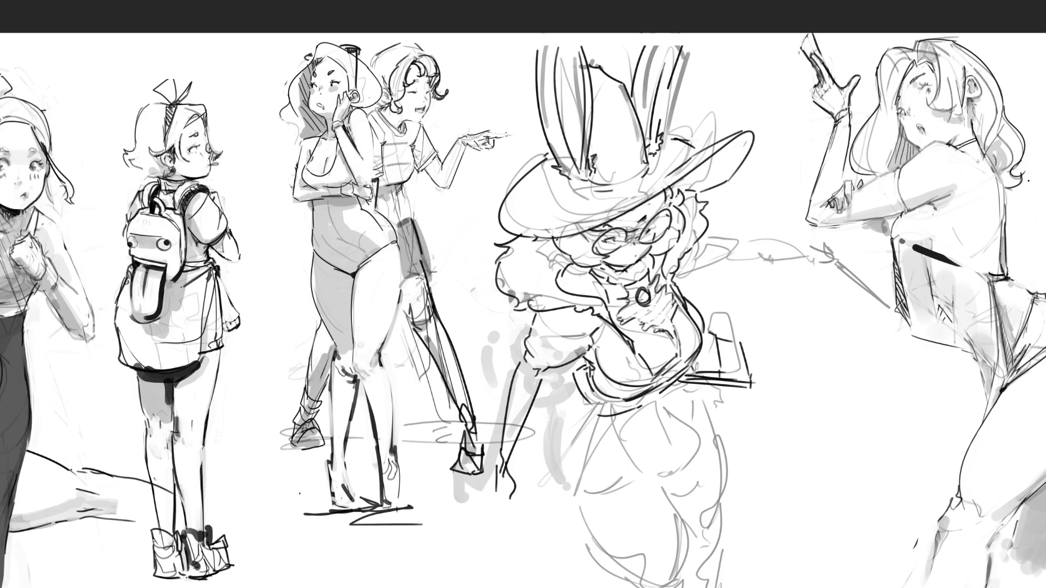
Ink the central girl's waist and skirt curves with zigzag folds, redoing the first lower-body strokes.
{"action": "mouse_move", "coordinate": [613, 418]}
{"action": "left_mouse_down"}
{"action": "mouse_move", "coordinate": [642, 467]}
{"action": "mouse_move", "coordinate": [706, 445]}
{"action": "left_mouse_up"}
{"action": "mouse_move", "coordinate": [663, 406]}
{"action": "left_mouse_down"}
{"action": "mouse_move", "coordinate": [687, 423]}
{"action": "mouse_move", "coordinate": [706, 409]}
{"action": "left_mouse_up"}
{"action": "left_click_drag", "start_coordinate": [707, 412], "coordinate": [705, 443]}
{"action": "key", "text": "ctrl+z"}
{"action": "key", "text": "ctrl+z"}
{"action": "key", "text": "ctrl+z"}
{"action": "left_click_drag", "start_coordinate": [615, 423], "coordinate": [688, 469]}
{"action": "mouse_move", "coordinate": [667, 413]}
{"action": "left_mouse_down"}
{"action": "mouse_move", "coordinate": [696, 394]}
{"action": "mouse_move", "coordinate": [727, 404]}
{"action": "mouse_move", "coordinate": [702, 456]}
{"action": "left_mouse_up"}
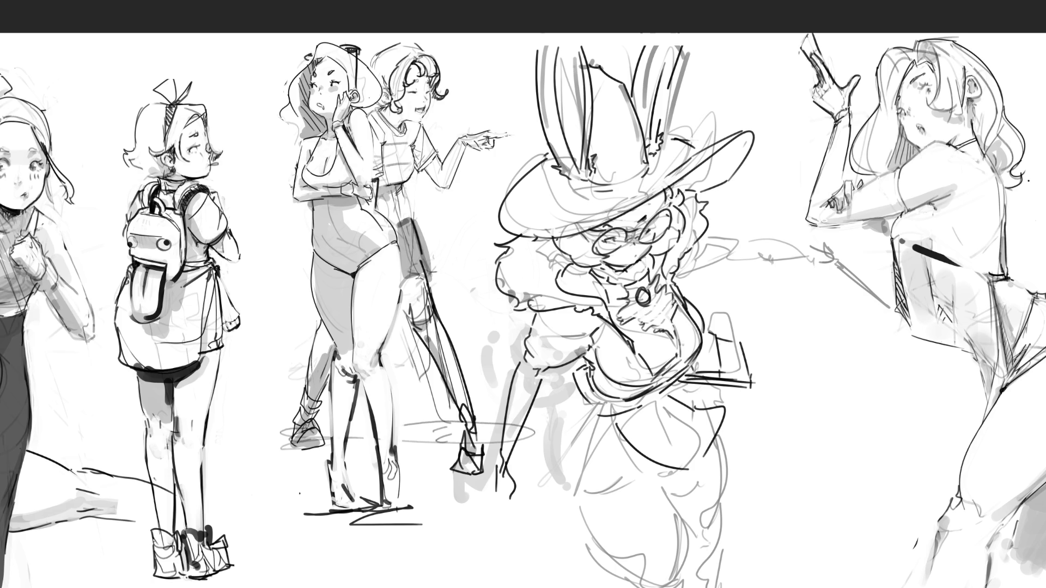
{"action": "mouse_move", "coordinate": [606, 416]}
{"action": "left_mouse_down"}
{"action": "mouse_move", "coordinate": [600, 464]}
{"action": "mouse_move", "coordinate": [653, 466]}
{"action": "left_mouse_up"}
{"action": "mouse_move", "coordinate": [605, 421]}
{"action": "left_mouse_down"}
{"action": "mouse_move", "coordinate": [589, 440]}
{"action": "mouse_move", "coordinate": [599, 484]}
{"action": "left_mouse_up"}
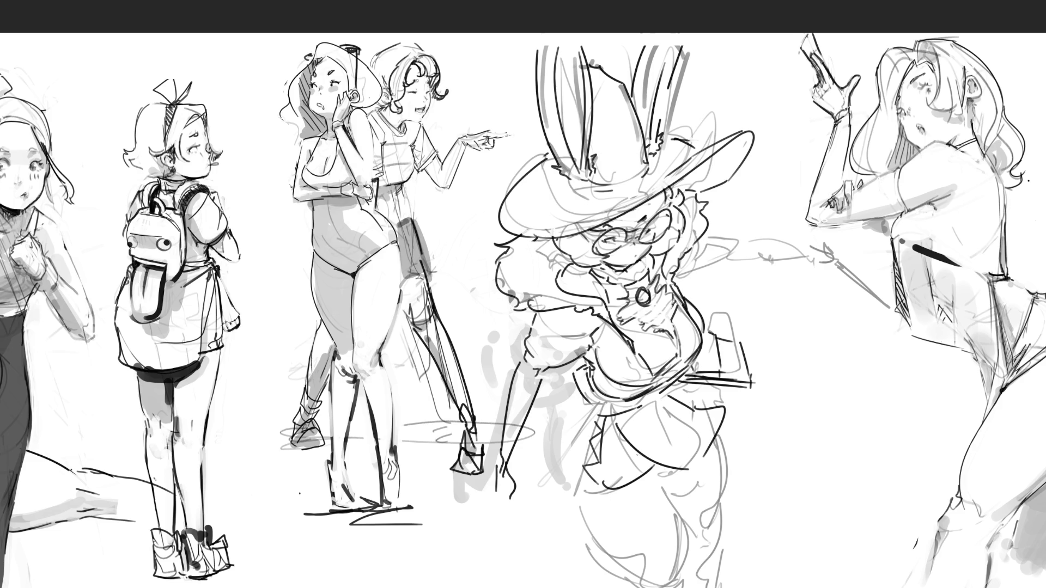
{"action": "mouse_move", "coordinate": [637, 456]}
{"action": "left_mouse_down"}
{"action": "mouse_move", "coordinate": [657, 462]}
{"action": "mouse_move", "coordinate": [676, 532]}
{"action": "left_mouse_up"}
Ink the skirt's lower edge and both lower legs, redrawing the right leg, plus diagonal folds and a leg contour.
{"action": "mouse_move", "coordinate": [576, 495]}
{"action": "left_mouse_down"}
{"action": "mouse_move", "coordinate": [588, 533]}
{"action": "mouse_move", "coordinate": [642, 572]}
{"action": "left_mouse_up"}
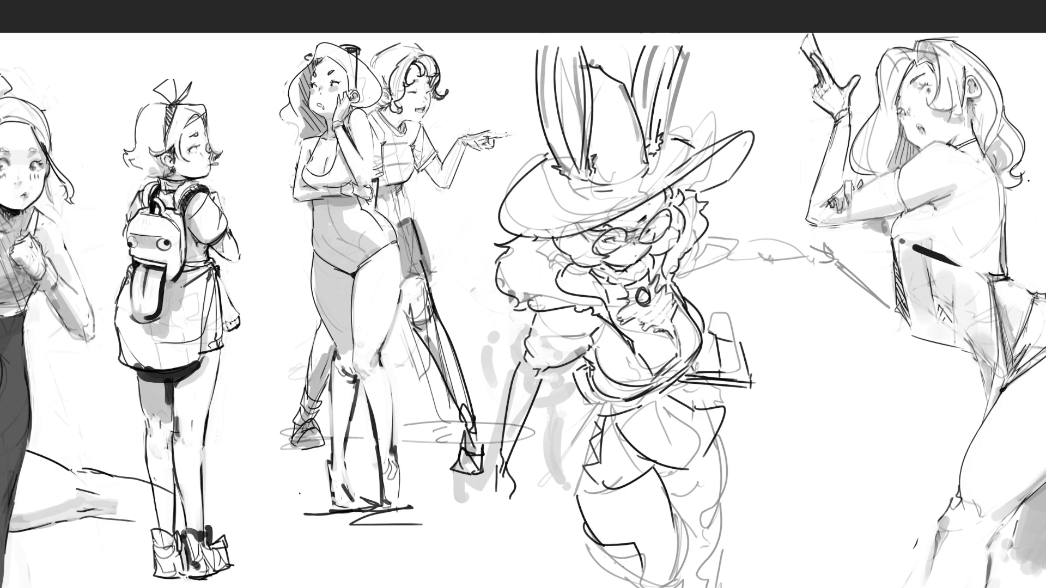
{"action": "mouse_move", "coordinate": [583, 536]}
{"action": "left_mouse_down"}
{"action": "mouse_move", "coordinate": [640, 587]}
{"action": "mouse_move", "coordinate": [665, 587]}
{"action": "left_mouse_up"}
{"action": "mouse_move", "coordinate": [678, 523]}
{"action": "left_mouse_down"}
{"action": "mouse_move", "coordinate": [676, 565]}
{"action": "mouse_move", "coordinate": [693, 567]}
{"action": "mouse_move", "coordinate": [687, 587]}
{"action": "left_mouse_up"}
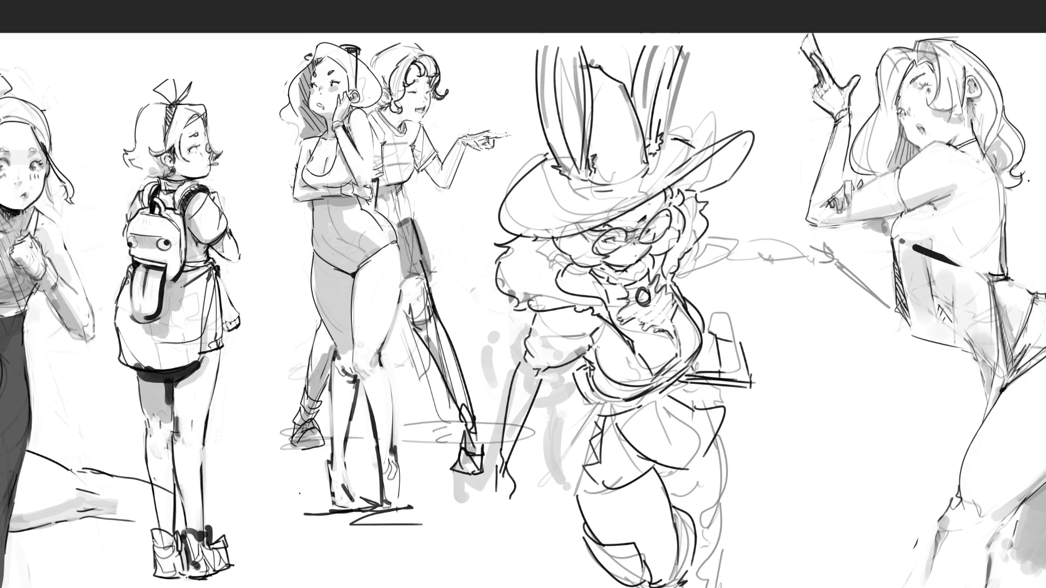
{"action": "mouse_move", "coordinate": [688, 382]}
{"action": "left_mouse_down"}
{"action": "mouse_move", "coordinate": [703, 405]}
{"action": "mouse_move", "coordinate": [708, 512]}
{"action": "mouse_move", "coordinate": [697, 526]}
{"action": "mouse_move", "coordinate": [727, 542]}
{"action": "left_mouse_up"}
{"action": "left_click_drag", "start_coordinate": [718, 504], "coordinate": [700, 575]}
{"action": "left_click_drag", "start_coordinate": [724, 556], "coordinate": [703, 576]}
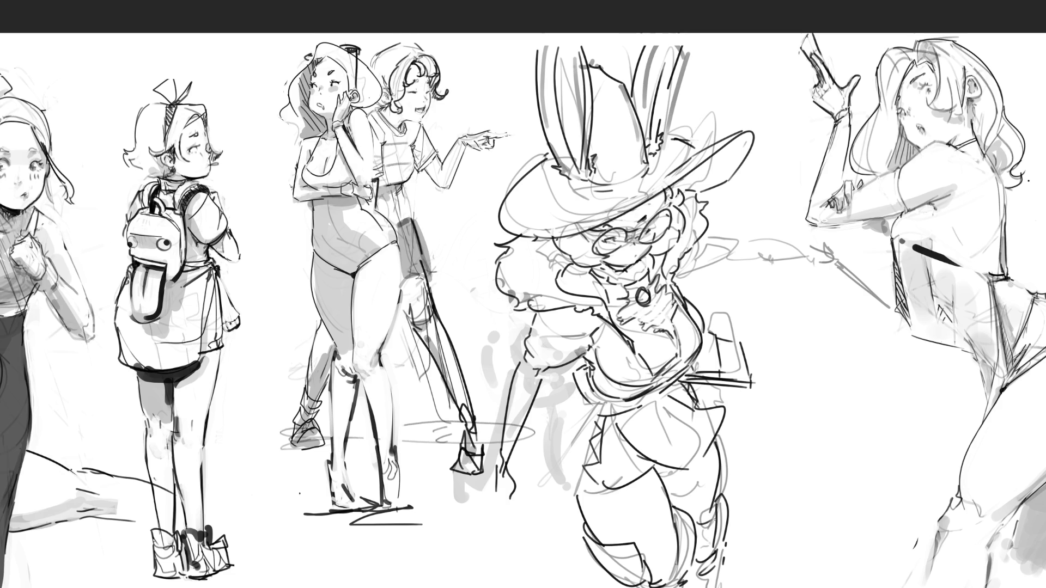
{"action": "key", "text": "ctrl+z"}
{"action": "key", "text": "ctrl+z"}
{"action": "key", "text": "ctrl+z"}
{"action": "mouse_move", "coordinate": [673, 503]}
{"action": "left_mouse_down"}
{"action": "mouse_move", "coordinate": [695, 512]}
{"action": "mouse_move", "coordinate": [701, 549]}
{"action": "mouse_move", "coordinate": [718, 516]}
{"action": "left_mouse_up"}
{"action": "mouse_move", "coordinate": [721, 478]}
{"action": "left_mouse_down"}
{"action": "mouse_move", "coordinate": [724, 548]}
{"action": "mouse_move", "coordinate": [702, 578]}
{"action": "left_mouse_up"}
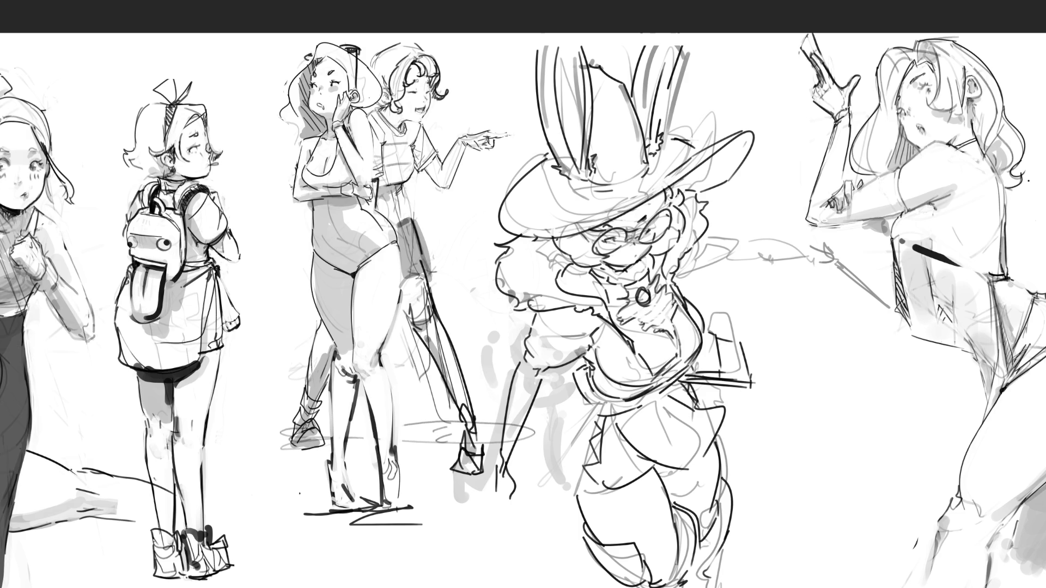
{"action": "mouse_move", "coordinate": [603, 413]}
{"action": "left_mouse_down"}
{"action": "mouse_move", "coordinate": [561, 467]}
{"action": "mouse_move", "coordinate": [557, 495]}
{"action": "left_mouse_up"}
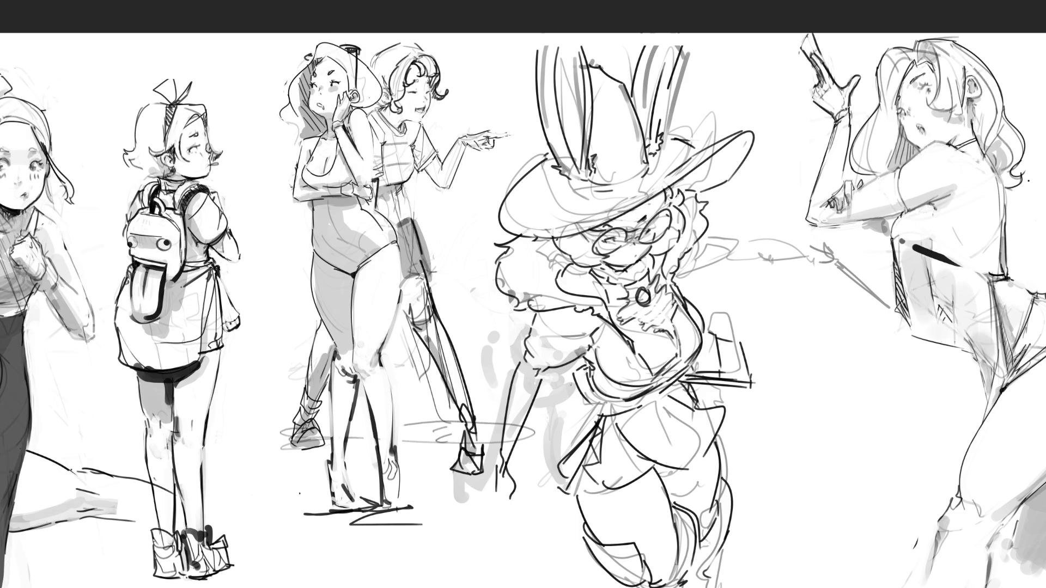
{"action": "left_click_drag", "start_coordinate": [571, 377], "coordinate": [539, 463]}
Redraw the long curved leg contour several times until it has its final shape.
{"action": "key", "text": "ctrl+z"}
{"action": "left_click_drag", "start_coordinate": [577, 362], "coordinate": [541, 464]}
{"action": "key", "text": "ctrl+z"}
{"action": "mouse_move", "coordinate": [579, 364]}
{"action": "left_mouse_down"}
{"action": "mouse_move", "coordinate": [540, 408]}
{"action": "mouse_move", "coordinate": [544, 489]}
{"action": "left_mouse_up"}
{"action": "key", "text": "ctrl+z"}
{"action": "left_click_drag", "start_coordinate": [570, 369], "coordinate": [542, 483]}
{"action": "key", "text": "ctrl+z"}
{"action": "left_click_drag", "start_coordinate": [567, 372], "coordinate": [536, 490]}
{"action": "key", "text": "ctrl+z"}
{"action": "mouse_move", "coordinate": [567, 372]}
{"action": "left_mouse_down"}
{"action": "mouse_move", "coordinate": [543, 389]}
{"action": "mouse_move", "coordinate": [531, 485]}
{"action": "left_mouse_up"}
Add small waist marks, grey shading on the left shoulder, and try a longer finger line on the lowered hand.
{"action": "mouse_move", "coordinate": [700, 385]}
{"action": "left_mouse_down"}
{"action": "mouse_move", "coordinate": [704, 401]}
{"action": "mouse_move", "coordinate": [715, 399]}
{"action": "mouse_move", "coordinate": [707, 403]}
{"action": "left_mouse_up"}
{"action": "key", "text": "ctrl+z"}
{"action": "key", "text": "ctrl+z"}
{"action": "mouse_move", "coordinate": [503, 308]}
{"action": "left_mouse_down"}
{"action": "mouse_move", "coordinate": [484, 327]}
{"action": "mouse_move", "coordinate": [481, 373]}
{"action": "left_mouse_up"}
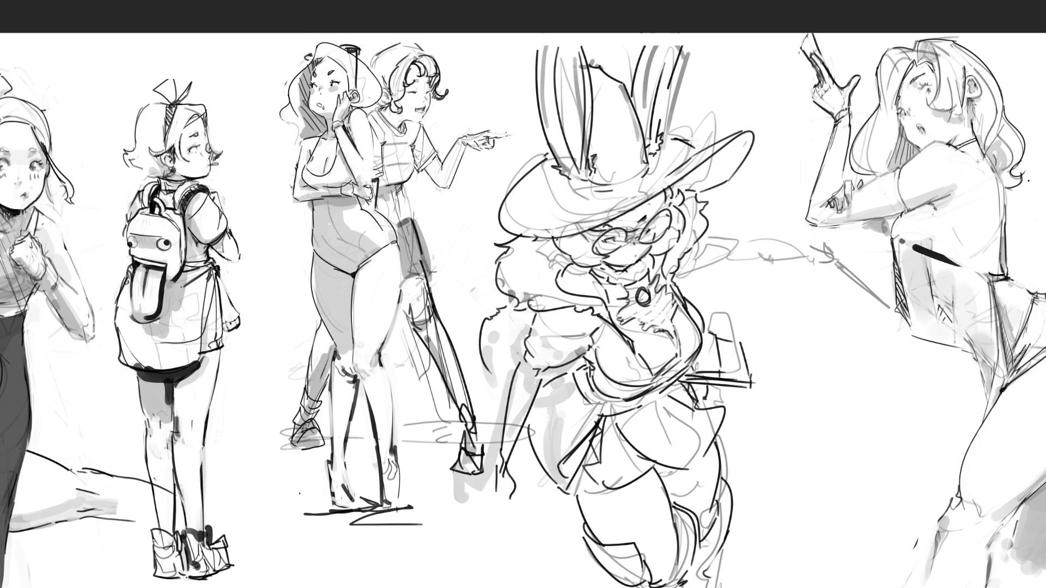
{"action": "left_click_drag", "start_coordinate": [562, 379], "coordinate": [568, 377]}
{"action": "mouse_move", "coordinate": [504, 492]}
{"action": "left_mouse_down"}
{"action": "mouse_move", "coordinate": [499, 500]}
{"action": "mouse_move", "coordinate": [517, 500]}
{"action": "mouse_move", "coordinate": [502, 510]}
{"action": "mouse_move", "coordinate": [517, 520]}
{"action": "mouse_move", "coordinate": [489, 502]}
{"action": "mouse_move", "coordinate": [512, 514]}
{"action": "left_mouse_up"}
{"action": "key", "text": "ctrl+z"}
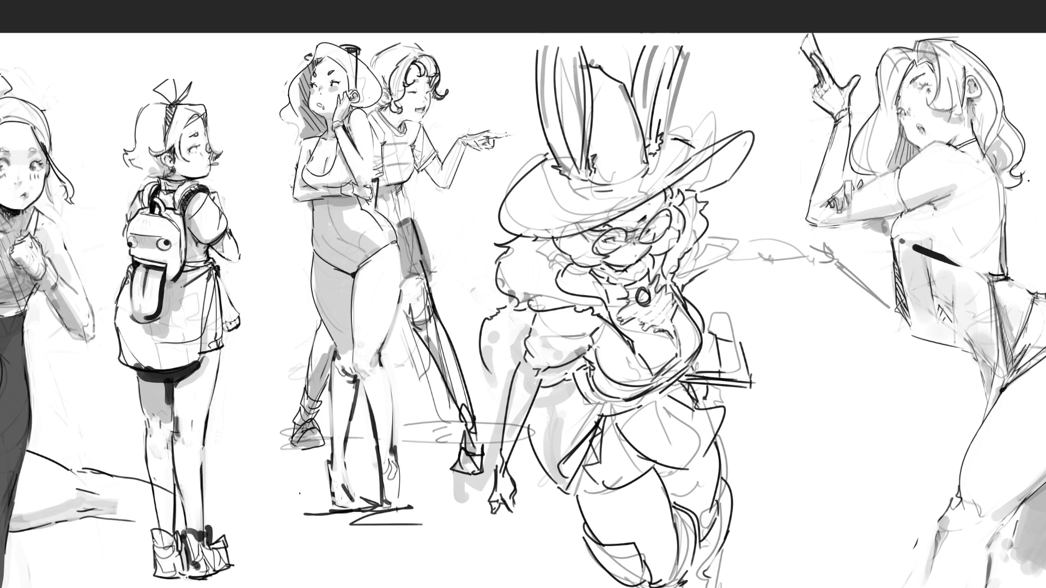
Draw the outstretched arm with a hand, frilly wrist cuff, and long thin sword.
{"action": "key", "text": "ctrl+z"}
{"action": "mouse_move", "coordinate": [719, 227]}
{"action": "left_mouse_down"}
{"action": "mouse_move", "coordinate": [728, 246]}
{"action": "mouse_move", "coordinate": [710, 267]}
{"action": "mouse_move", "coordinate": [806, 245]}
{"action": "left_mouse_up"}
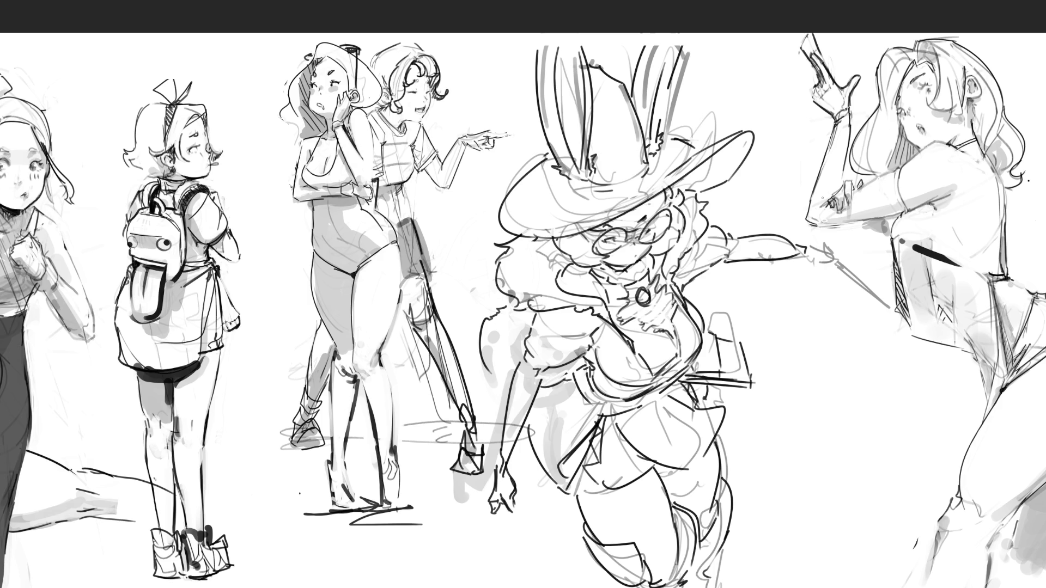
{"action": "key", "text": "ctrl+z"}
{"action": "key", "text": "ctrl+z"}
{"action": "left_click_drag", "start_coordinate": [739, 237], "coordinate": [810, 245]}
{"action": "key", "text": "ctrl+z"}
{"action": "mouse_move", "coordinate": [744, 240]}
{"action": "left_mouse_down"}
{"action": "mouse_move", "coordinate": [817, 257]}
{"action": "mouse_move", "coordinate": [838, 244]}
{"action": "mouse_move", "coordinate": [847, 259]}
{"action": "mouse_move", "coordinate": [823, 263]}
{"action": "left_mouse_up"}
{"action": "mouse_move", "coordinate": [819, 259]}
{"action": "left_mouse_down"}
{"action": "mouse_move", "coordinate": [855, 274]}
{"action": "mouse_move", "coordinate": [838, 267]}
{"action": "left_mouse_up"}
{"action": "key", "text": "ctrl+z"}
{"action": "left_click_drag", "start_coordinate": [840, 247], "coordinate": [855, 274]}
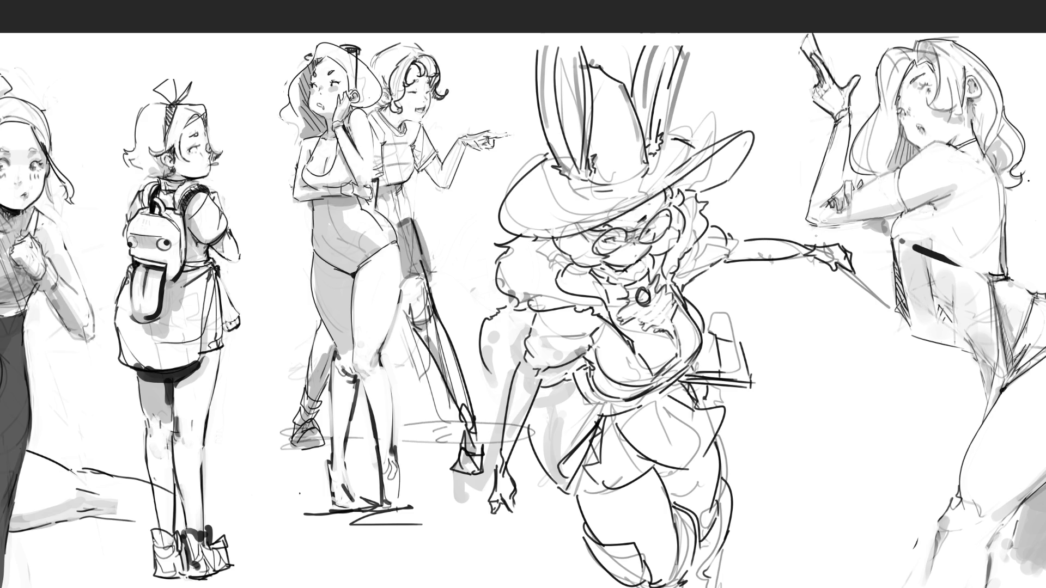
{"action": "left_click_drag", "start_coordinate": [816, 230], "coordinate": [884, 344]}
{"action": "left_click_drag", "start_coordinate": [833, 267], "coordinate": [915, 396]}
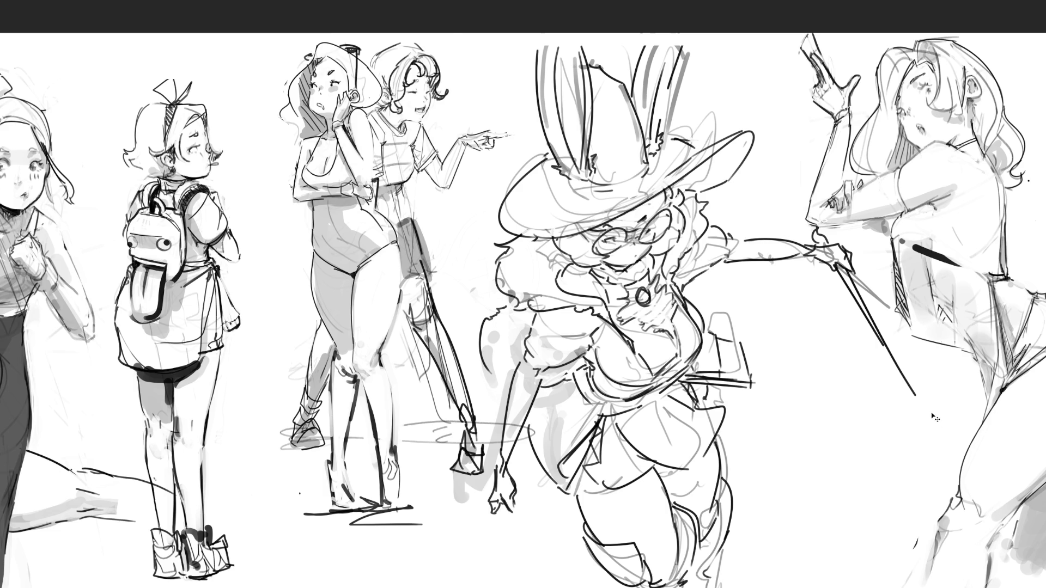
Free-transform the bunny girl, pulling the top-left and right corners outward and raising the top edge.
{"action": "key", "text": "ctrl+t"}
{"action": "left_click_drag", "start_coordinate": [452, 21], "coordinate": [431, 9]}
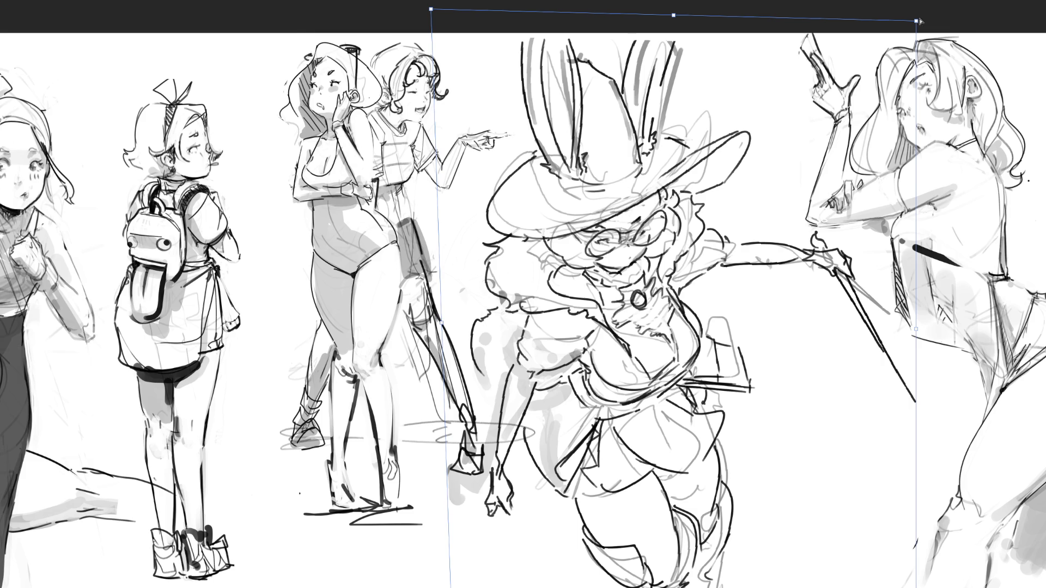
{"action": "left_click_drag", "start_coordinate": [916, 21], "coordinate": [935, 20]}
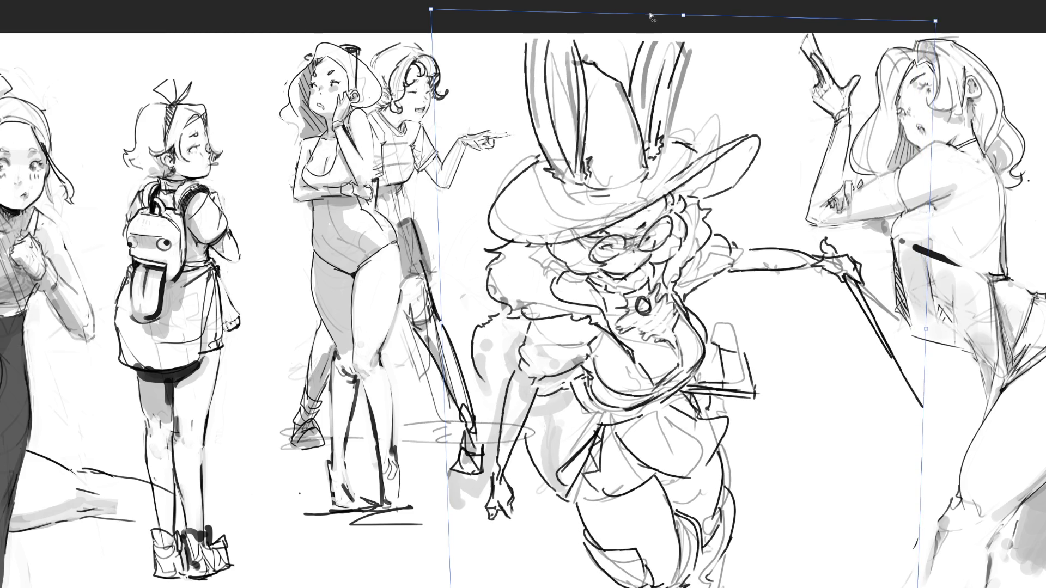
{"action": "left_click_drag", "start_coordinate": [684, 15], "coordinate": [696, 8]}
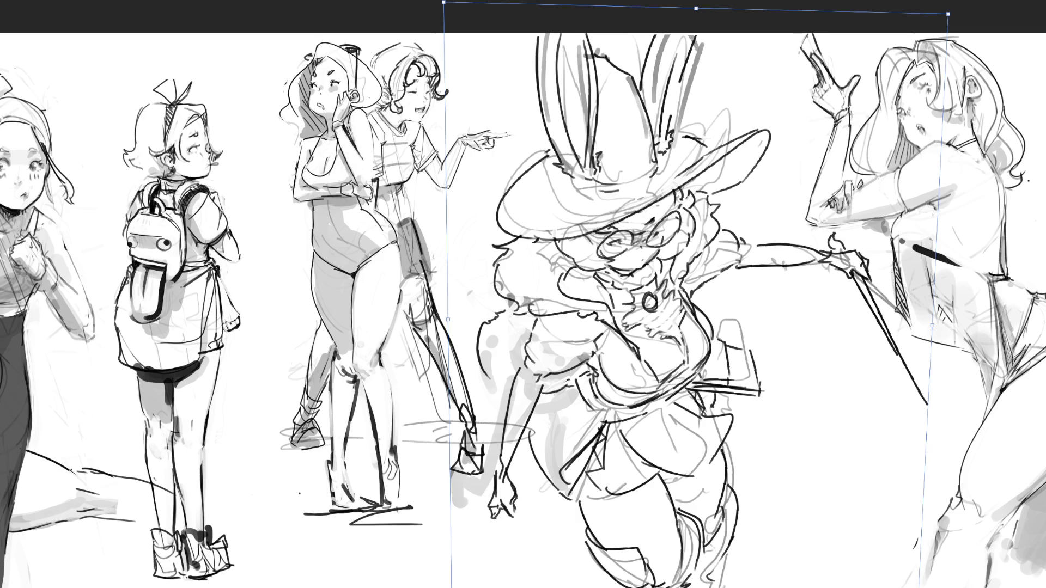
{"action": "key", "text": "Return"}
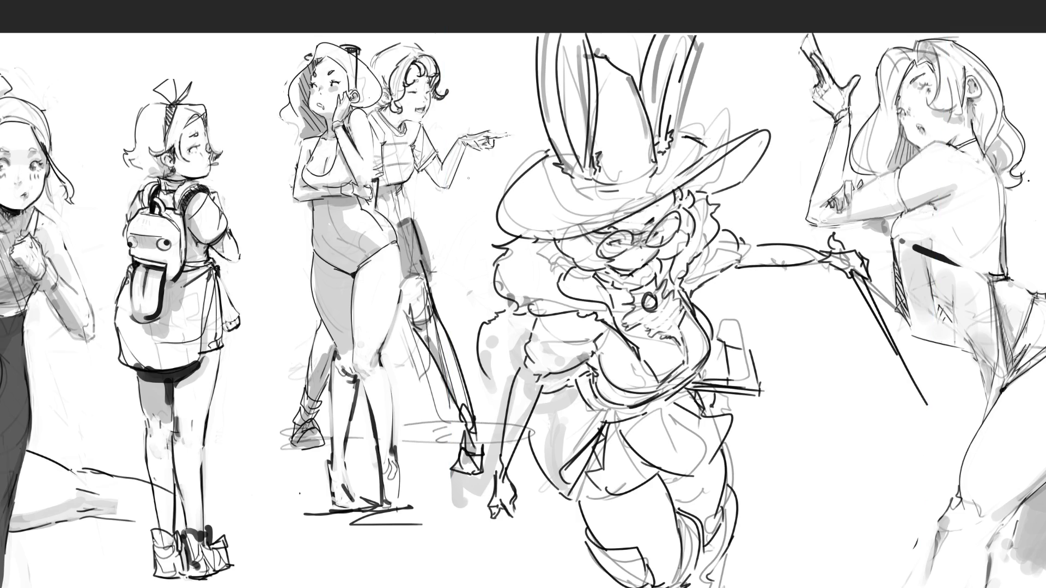
Ink the lowered hand and its wrist cuff, then undo the thick skirt fold line.
{"action": "mouse_move", "coordinate": [494, 462]}
{"action": "left_mouse_down"}
{"action": "mouse_move", "coordinate": [493, 493]}
{"action": "mouse_move", "coordinate": [507, 479]}
{"action": "mouse_move", "coordinate": [504, 498]}
{"action": "mouse_move", "coordinate": [478, 479]}
{"action": "mouse_move", "coordinate": [468, 501]}
{"action": "mouse_move", "coordinate": [499, 504]}
{"action": "mouse_move", "coordinate": [487, 524]}
{"action": "mouse_move", "coordinate": [524, 523]}
{"action": "mouse_move", "coordinate": [496, 476]}
{"action": "mouse_move", "coordinate": [495, 514]}
{"action": "mouse_move", "coordinate": [457, 469]}
{"action": "mouse_move", "coordinate": [477, 486]}
{"action": "mouse_move", "coordinate": [471, 467]}
{"action": "mouse_move", "coordinate": [460, 499]}
{"action": "mouse_move", "coordinate": [473, 515]}
{"action": "mouse_move", "coordinate": [493, 479]}
{"action": "mouse_move", "coordinate": [479, 501]}
{"action": "mouse_move", "coordinate": [515, 490]}
{"action": "mouse_move", "coordinate": [498, 457]}
{"action": "mouse_move", "coordinate": [526, 474]}
{"action": "mouse_move", "coordinate": [511, 495]}
{"action": "left_mouse_up"}
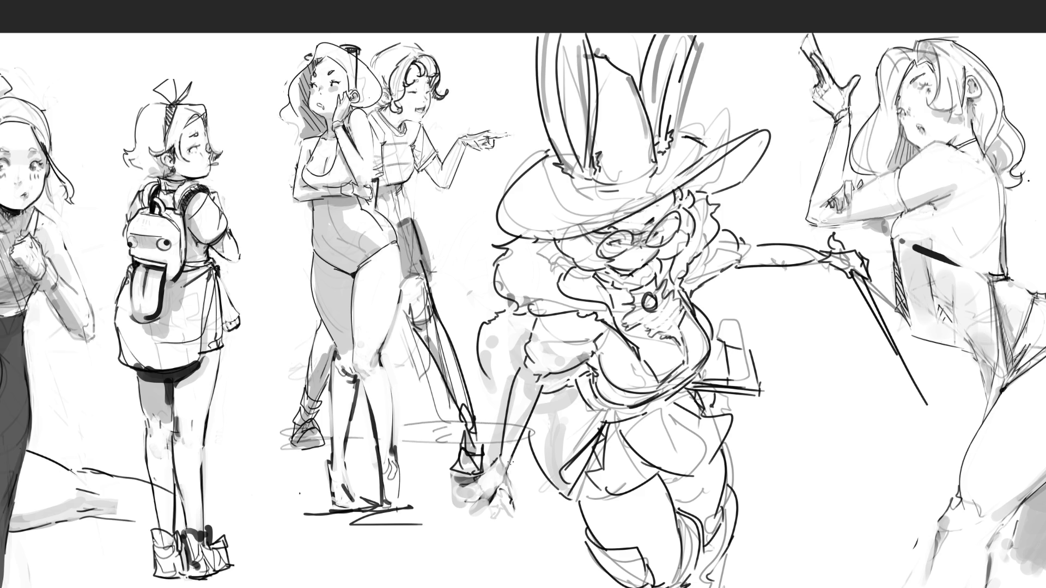
{"action": "mouse_move", "coordinate": [499, 452]}
{"action": "left_mouse_down"}
{"action": "mouse_move", "coordinate": [489, 469]}
{"action": "mouse_move", "coordinate": [459, 476]}
{"action": "mouse_move", "coordinate": [469, 483]}
{"action": "mouse_move", "coordinate": [460, 496]}
{"action": "mouse_move", "coordinate": [474, 506]}
{"action": "mouse_move", "coordinate": [517, 501]}
{"action": "left_mouse_up"}
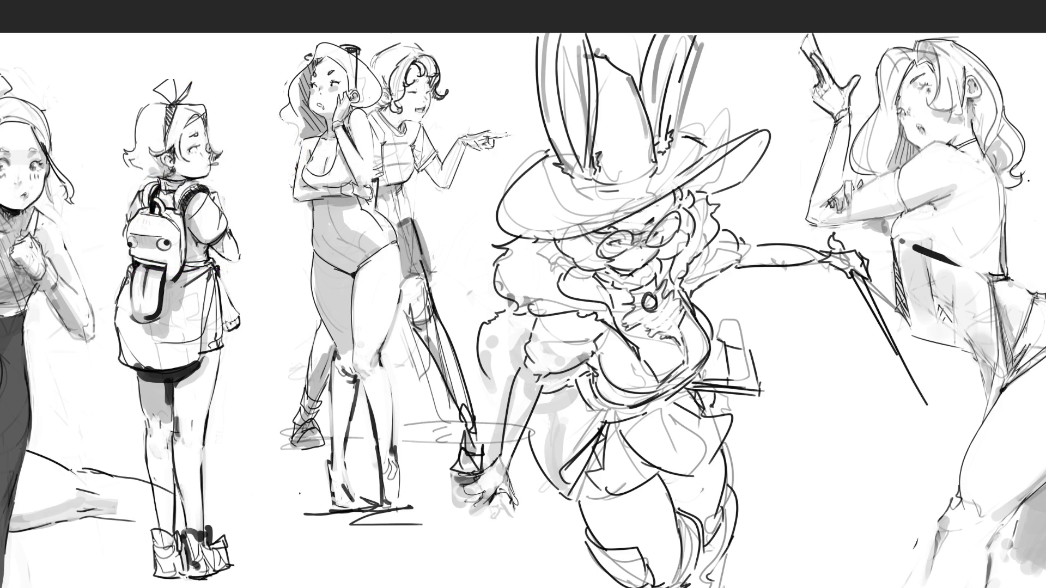
{"action": "mouse_move", "coordinate": [576, 490]}
{"action": "left_mouse_down"}
{"action": "mouse_move", "coordinate": [608, 467]}
{"action": "mouse_move", "coordinate": [608, 425]}
{"action": "left_mouse_up"}
{"action": "key", "text": "ctrl+z"}
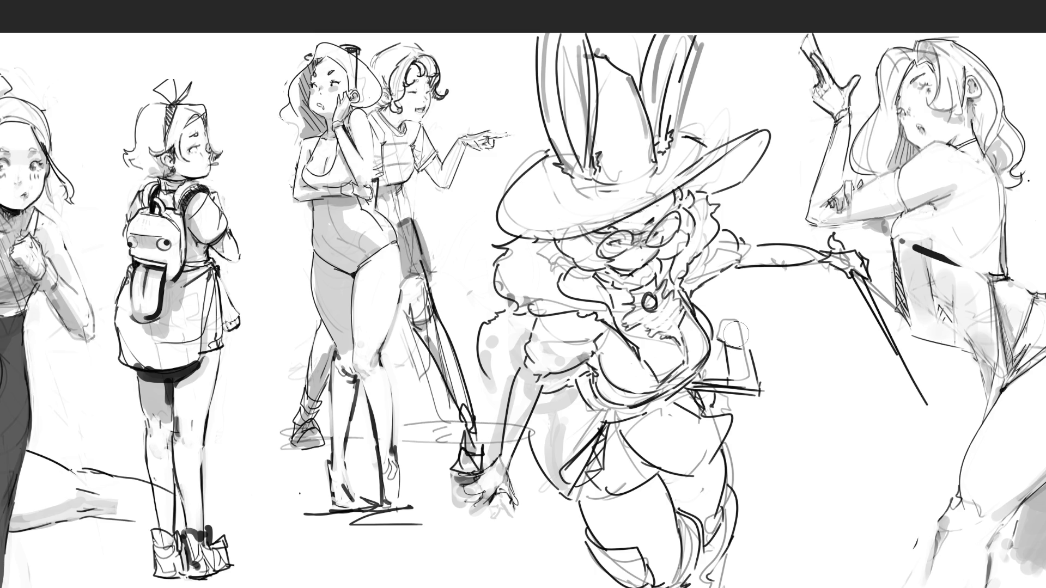
With a much smaller brush, add small lines under the eye and collar and hatching beside the face.
{"action": "key", "text": "bracketleft"}
{"action": "left_click_drag", "start_coordinate": [621, 272], "coordinate": [629, 272]}
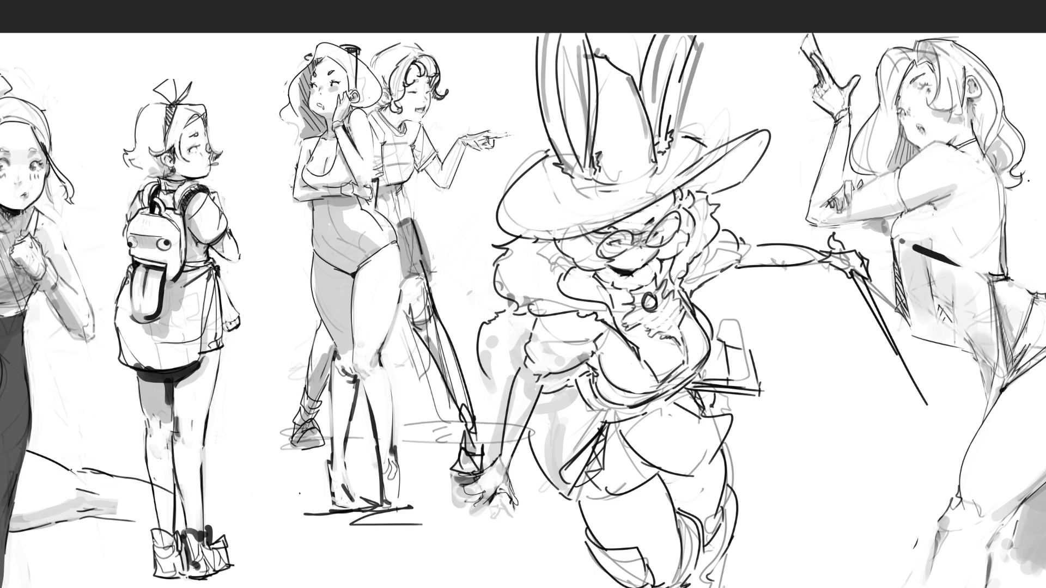
{"action": "left_click_drag", "start_coordinate": [661, 271], "coordinate": [674, 284]}
{"action": "mouse_move", "coordinate": [566, 256]}
{"action": "left_mouse_down"}
{"action": "mouse_move", "coordinate": [571, 270]}
{"action": "mouse_move", "coordinate": [558, 273]}
{"action": "left_mouse_up"}
{"action": "left_click_drag", "start_coordinate": [558, 249], "coordinate": [555, 262]}
{"action": "left_click_drag", "start_coordinate": [551, 237], "coordinate": [567, 242]}
Draw the glasses' bridge and right lens edge, then shade the waist with dark strokes.
{"action": "left_click_drag", "start_coordinate": [588, 239], "coordinate": [596, 248]}
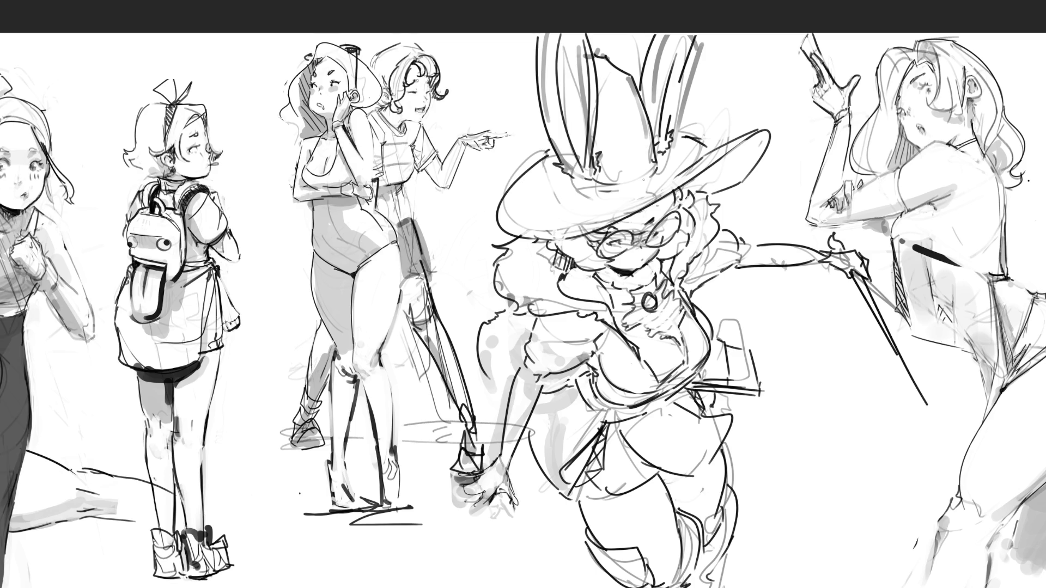
{"action": "key", "text": "ctrl+z"}
{"action": "left_click_drag", "start_coordinate": [633, 235], "coordinate": [649, 232]}
{"action": "left_click_drag", "start_coordinate": [674, 198], "coordinate": [670, 223]}
{"action": "left_click_drag", "start_coordinate": [614, 221], "coordinate": [598, 247]}
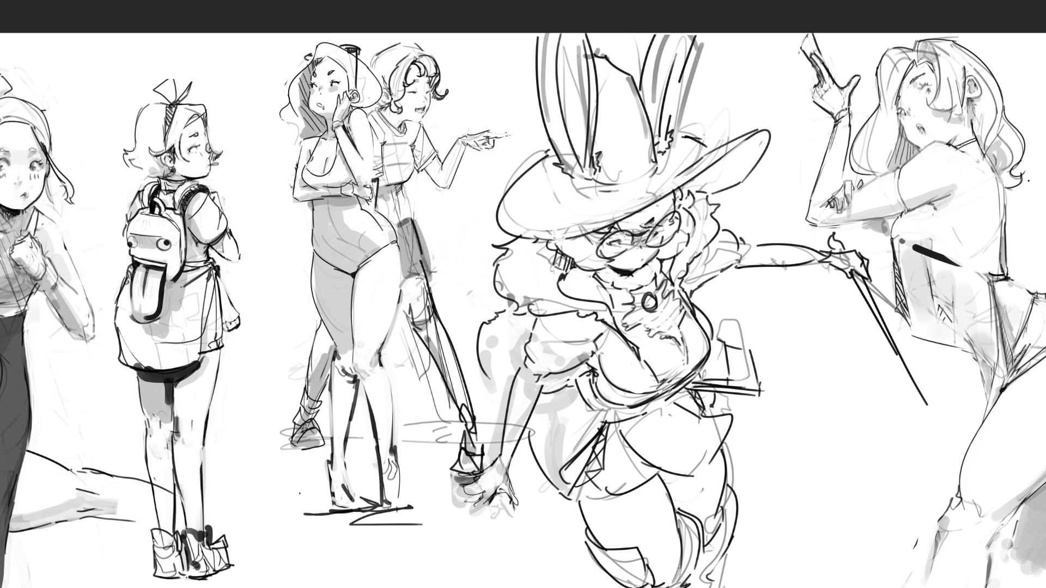
{"action": "mouse_move", "coordinate": [591, 370]}
{"action": "left_mouse_down"}
{"action": "mouse_move", "coordinate": [595, 392]}
{"action": "mouse_move", "coordinate": [619, 405]}
{"action": "mouse_move", "coordinate": [689, 385]}
{"action": "left_mouse_up"}
Touch up the waist and skirt lines and hatch the boot, undoing the dark skirt patch.
{"action": "left_click_drag", "start_coordinate": [697, 372], "coordinate": [691, 383]}
{"action": "left_click_drag", "start_coordinate": [619, 431], "coordinate": [614, 423]}
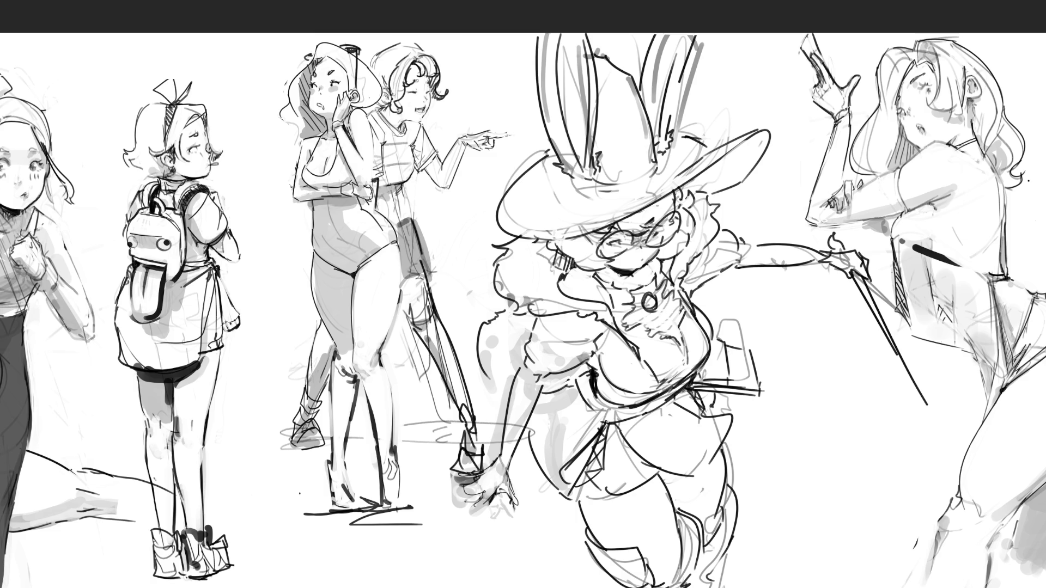
{"action": "left_click_drag", "start_coordinate": [576, 485], "coordinate": [570, 496]}
{"action": "mouse_move", "coordinate": [660, 470]}
{"action": "left_mouse_down"}
{"action": "mouse_move", "coordinate": [689, 501]}
{"action": "mouse_move", "coordinate": [676, 512]}
{"action": "left_mouse_up"}
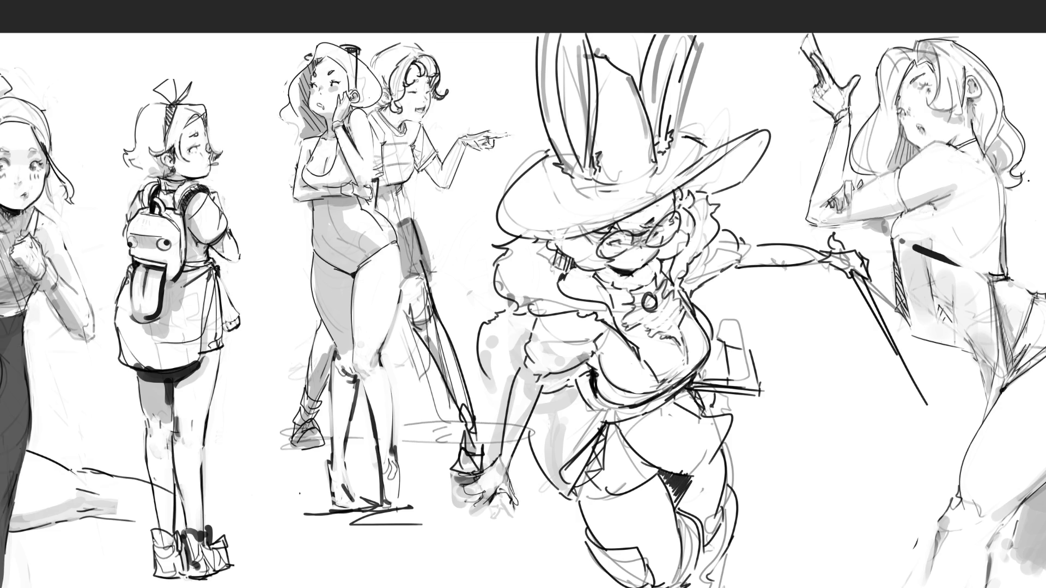
{"action": "key", "text": "ctrl+z"}
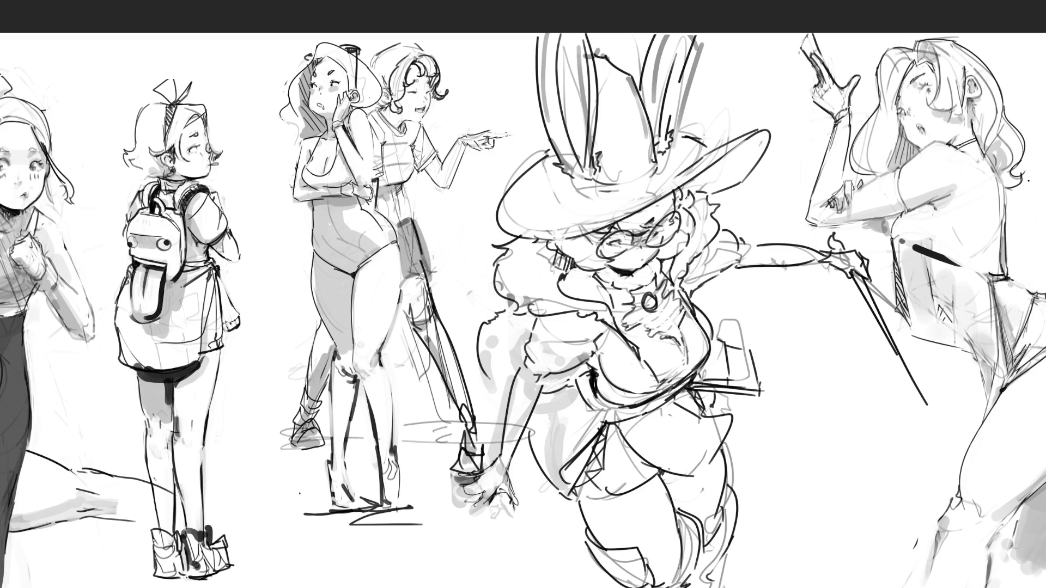
{"action": "left_click_drag", "start_coordinate": [662, 473], "coordinate": [664, 477]}
{"action": "left_click_drag", "start_coordinate": [682, 513], "coordinate": [682, 567]}
{"action": "left_click_drag", "start_coordinate": [683, 515], "coordinate": [683, 569]}
{"action": "key", "text": "ctrl+z"}
{"action": "key", "text": "ctrl+z"}
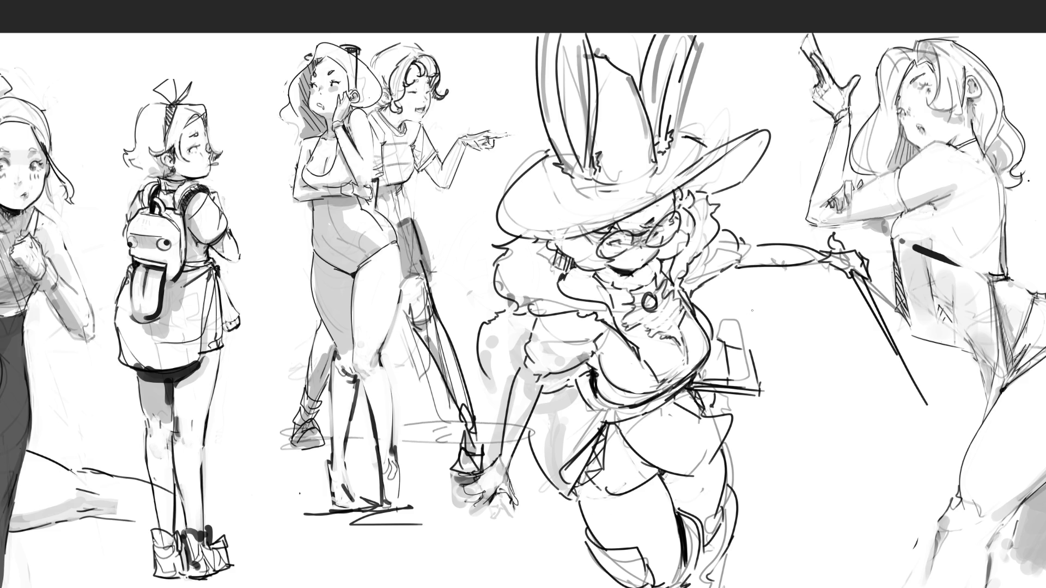
Reinforce the belt's lower edge and left hip, then add diagonal hatching down the skirt.
{"action": "left_click_drag", "start_coordinate": [586, 403], "coordinate": [641, 409]}
{"action": "mouse_move", "coordinate": [590, 382]}
{"action": "left_mouse_down"}
{"action": "mouse_move", "coordinate": [597, 411]}
{"action": "mouse_move", "coordinate": [629, 415]}
{"action": "left_mouse_up"}
{"action": "left_click_drag", "start_coordinate": [640, 349], "coordinate": [651, 350]}
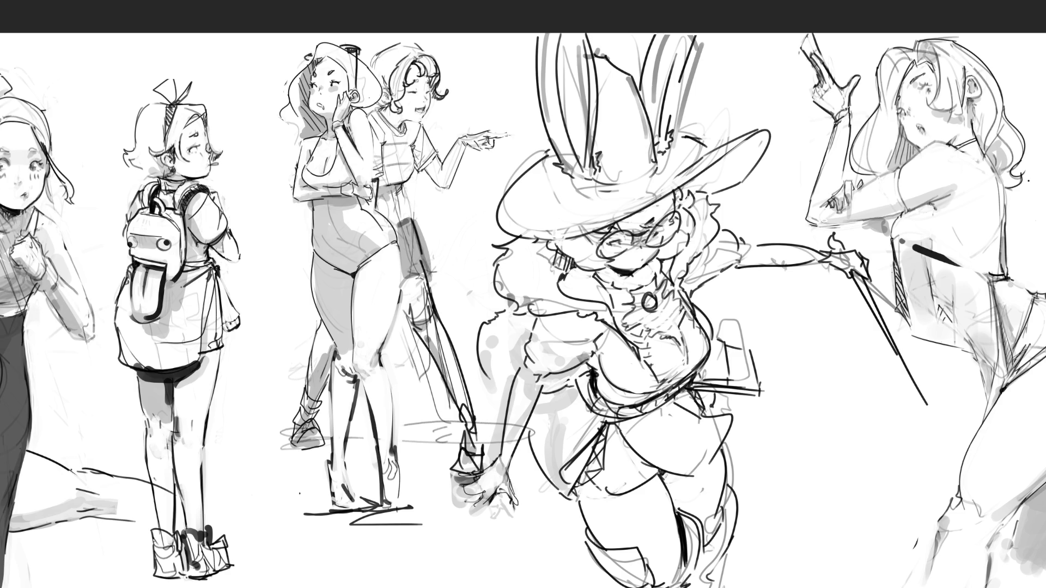
{"action": "mouse_move", "coordinate": [677, 399]}
{"action": "left_mouse_down"}
{"action": "mouse_move", "coordinate": [684, 409]}
{"action": "mouse_move", "coordinate": [661, 419]}
{"action": "mouse_move", "coordinate": [676, 438]}
{"action": "mouse_move", "coordinate": [707, 442]}
{"action": "left_mouse_up"}
{"action": "left_click_drag", "start_coordinate": [697, 448], "coordinate": [711, 456]}
{"action": "mouse_move", "coordinate": [633, 421]}
{"action": "left_mouse_down"}
{"action": "mouse_move", "coordinate": [619, 426]}
{"action": "mouse_move", "coordinate": [639, 443]}
{"action": "left_mouse_up"}
{"action": "mouse_move", "coordinate": [665, 446]}
{"action": "left_mouse_down"}
{"action": "mouse_move", "coordinate": [639, 455]}
{"action": "mouse_move", "coordinate": [662, 470]}
{"action": "left_mouse_up"}
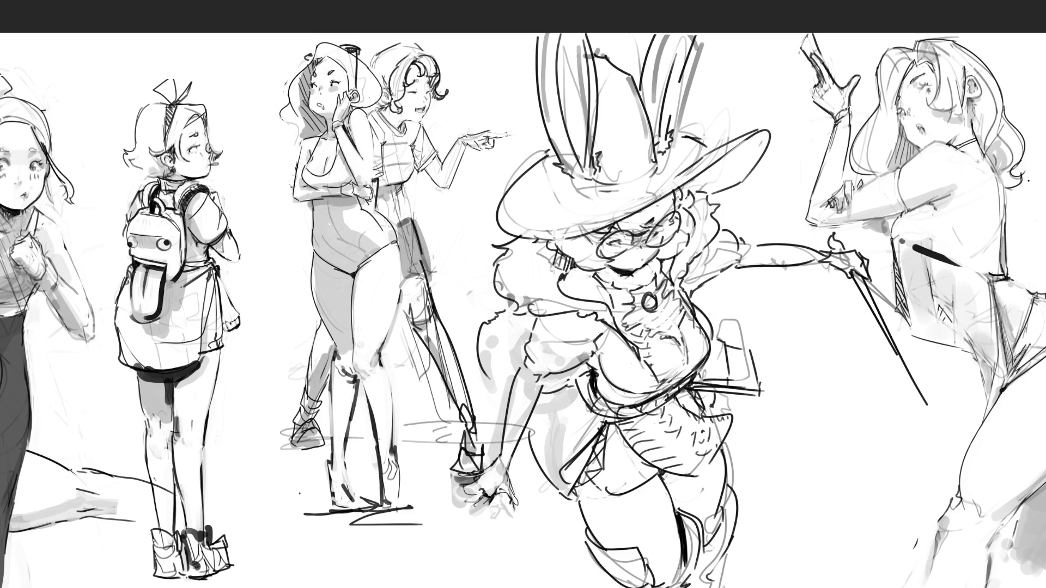
Redraw the lowered hand's fingers, wrist and outline.
{"action": "left_click_drag", "start_coordinate": [501, 486], "coordinate": [510, 492]}
{"action": "key", "text": "ctrl+z"}
{"action": "left_click_drag", "start_coordinate": [512, 487], "coordinate": [517, 502]}
{"action": "mouse_move", "coordinate": [463, 473]}
{"action": "left_mouse_down"}
{"action": "mouse_move", "coordinate": [477, 468]}
{"action": "mouse_move", "coordinate": [480, 497]}
{"action": "left_mouse_up"}
{"action": "key", "text": "ctrl+z"}
{"action": "key", "text": "ctrl+z"}
{"action": "key", "text": "ctrl+z"}
{"action": "key", "text": "ctrl+z"}
{"action": "mouse_move", "coordinate": [472, 514]}
{"action": "left_mouse_down"}
{"action": "mouse_move", "coordinate": [485, 493]}
{"action": "mouse_move", "coordinate": [488, 502]}
{"action": "left_mouse_up"}
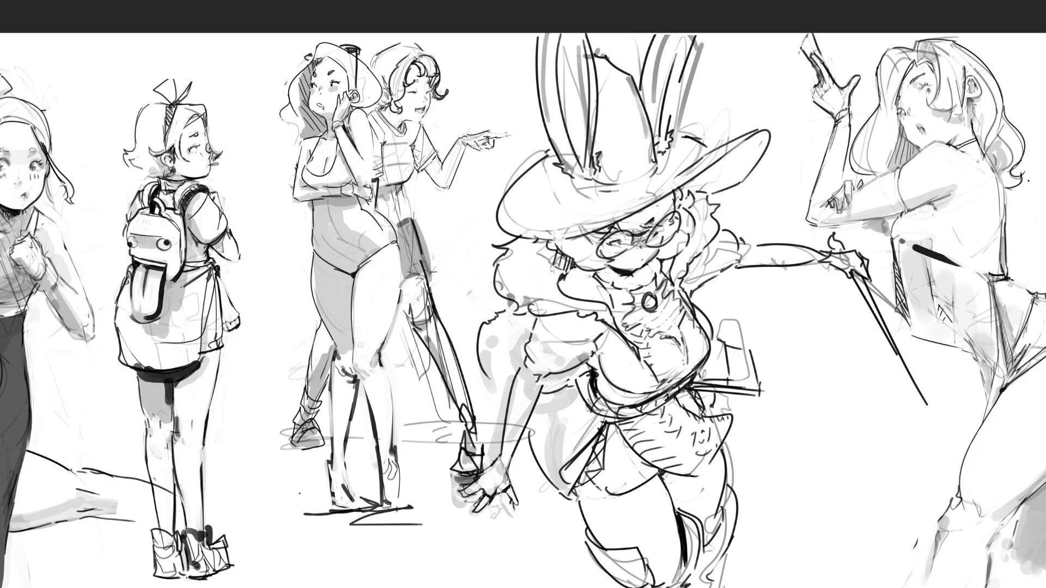
{"action": "mouse_move", "coordinate": [495, 457]}
{"action": "left_mouse_down"}
{"action": "mouse_move", "coordinate": [505, 474]}
{"action": "mouse_move", "coordinate": [508, 438]}
{"action": "mouse_move", "coordinate": [509, 463]}
{"action": "left_mouse_up"}
Reshape the hand holding the wand and extend the wand down-right into a long blade.
{"action": "left_click_drag", "start_coordinate": [809, 248], "coordinate": [823, 259]}
{"action": "mouse_move", "coordinate": [829, 228]}
{"action": "left_mouse_down"}
{"action": "mouse_move", "coordinate": [835, 246]}
{"action": "mouse_move", "coordinate": [855, 247]}
{"action": "mouse_move", "coordinate": [844, 245]}
{"action": "left_mouse_up"}
{"action": "left_click_drag", "start_coordinate": [870, 282], "coordinate": [945, 445]}
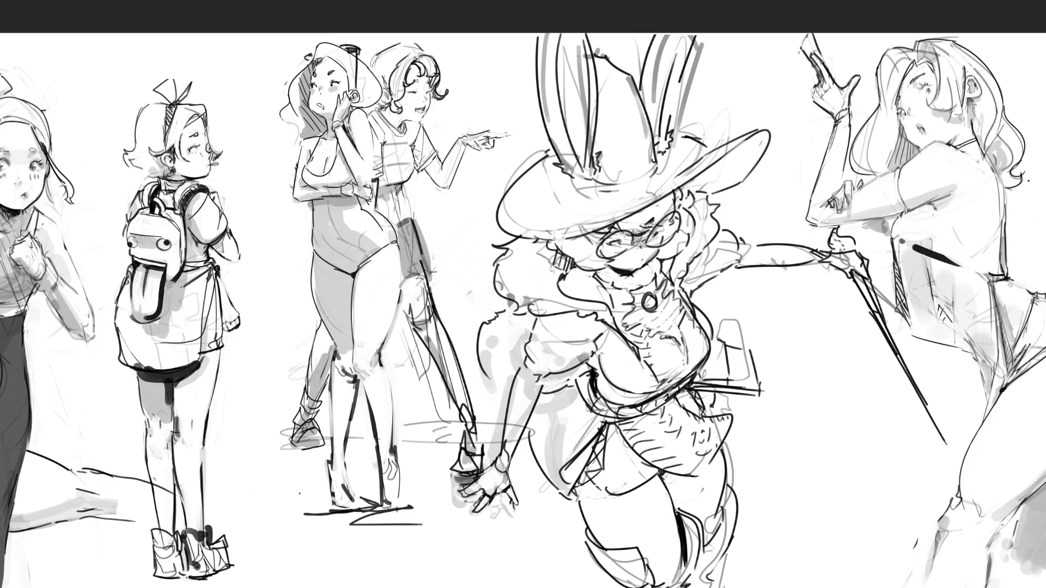
{"action": "left_click_drag", "start_coordinate": [883, 318], "coordinate": [946, 442]}
Try hook and curved tail strokes at the blade tip, undoing most of them.
{"action": "mouse_move", "coordinate": [951, 404]}
{"action": "left_mouse_down"}
{"action": "mouse_move", "coordinate": [958, 463]}
{"action": "mouse_move", "coordinate": [918, 473]}
{"action": "mouse_move", "coordinate": [794, 420]}
{"action": "left_mouse_up"}
{"action": "mouse_move", "coordinate": [775, 459]}
{"action": "left_mouse_down"}
{"action": "mouse_move", "coordinate": [761, 496]}
{"action": "mouse_move", "coordinate": [950, 481]}
{"action": "left_mouse_up"}
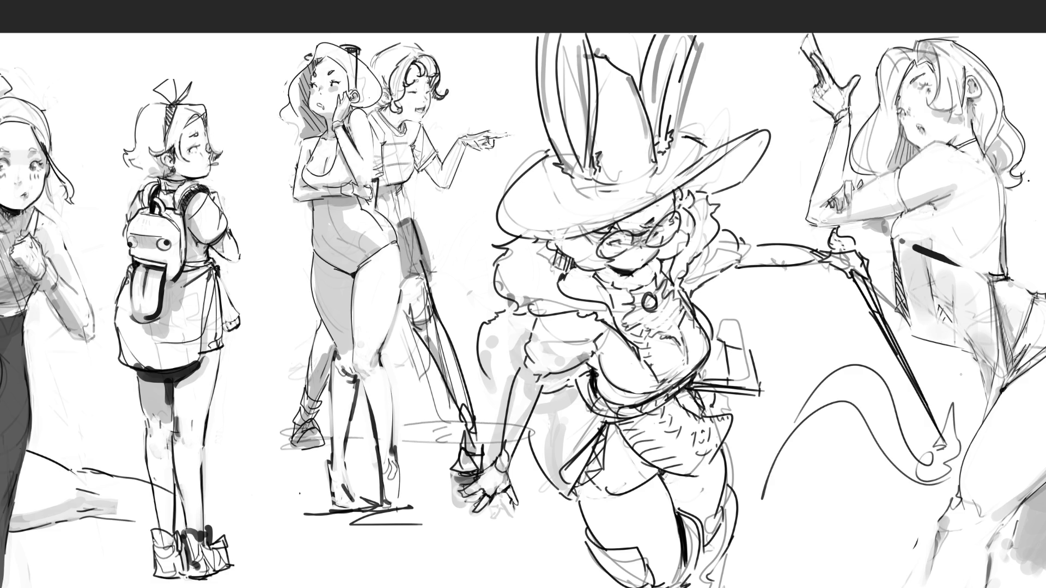
{"action": "key", "text": "ctrl+z"}
{"action": "key", "text": "ctrl+z"}
{"action": "mouse_move", "coordinate": [934, 447]}
{"action": "left_mouse_down"}
{"action": "mouse_move", "coordinate": [830, 553]}
{"action": "mouse_move", "coordinate": [765, 463]}
{"action": "left_mouse_up"}
{"action": "left_click_drag", "start_coordinate": [788, 525], "coordinate": [865, 550]}
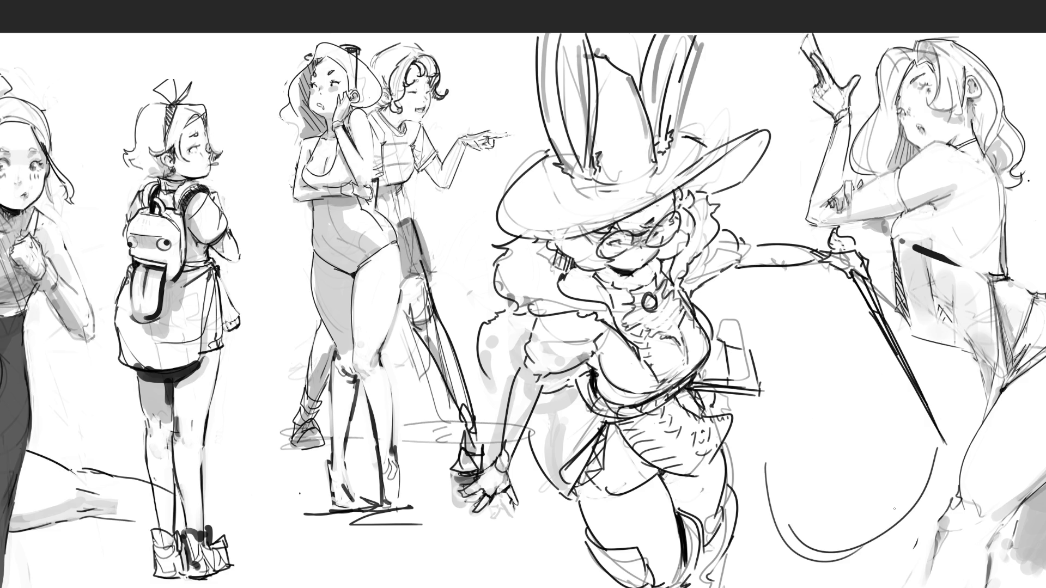
{"action": "left_click_drag", "start_coordinate": [897, 501], "coordinate": [934, 441]}
{"action": "left_click_drag", "start_coordinate": [937, 385], "coordinate": [970, 416]}
{"action": "left_click_drag", "start_coordinate": [967, 450], "coordinate": [847, 582]}
{"action": "key", "text": "ctrl+z"}
{"action": "key", "text": "ctrl+z"}
{"action": "mouse_move", "coordinate": [900, 426]}
{"action": "left_mouse_down"}
{"action": "mouse_move", "coordinate": [933, 442]}
{"action": "mouse_move", "coordinate": [950, 397]}
{"action": "left_mouse_up"}
{"action": "mouse_move", "coordinate": [956, 376]}
{"action": "left_mouse_down"}
{"action": "mouse_move", "coordinate": [977, 433]}
{"action": "mouse_move", "coordinate": [923, 463]}
{"action": "left_mouse_up"}
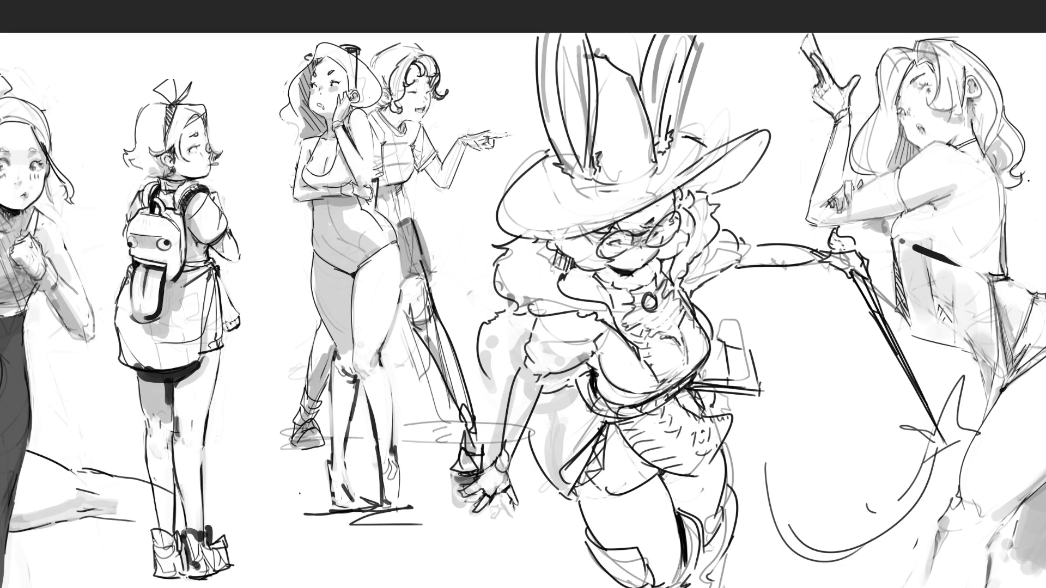
{"action": "key", "text": "ctrl+z"}
{"action": "key", "text": "ctrl+z"}
{"action": "key", "text": "ctrl+z"}
{"action": "key", "text": "ctrl+z"}
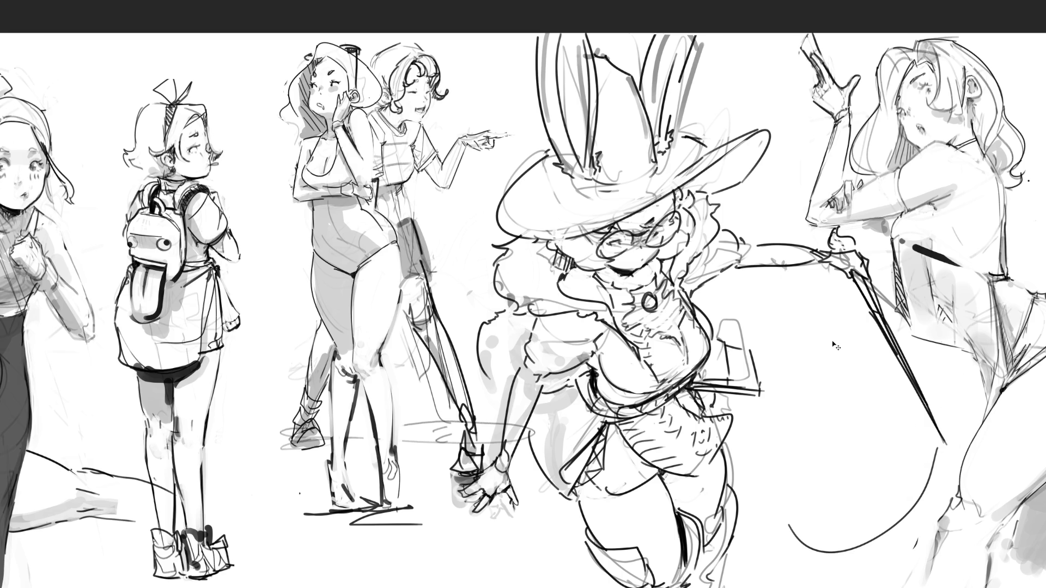
{"action": "key", "text": "ctrl+z"}
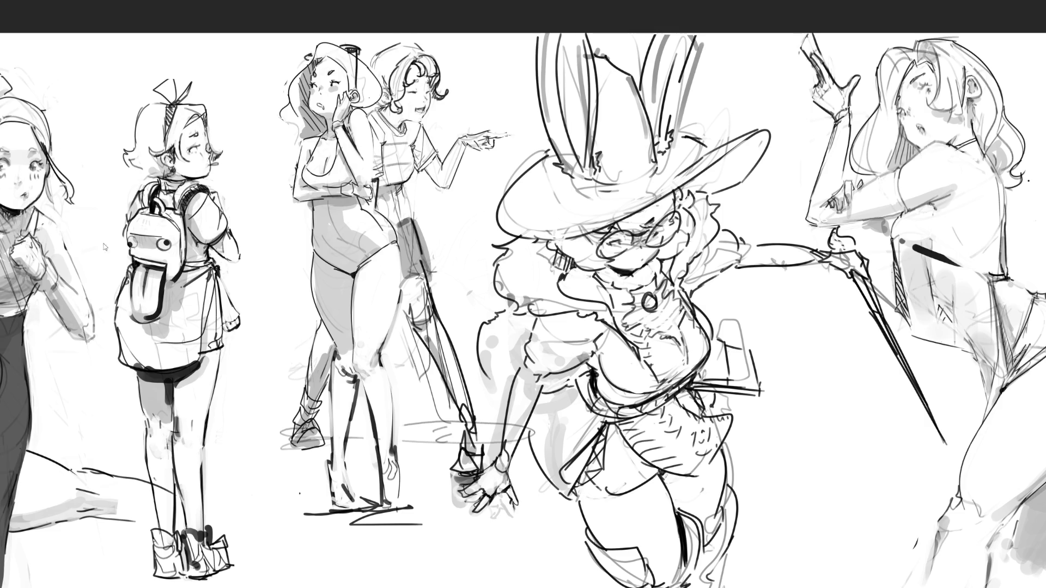
Mirror the bunny girl to face left, shift her left, and box-select the area around her.
{"action": "key", "text": "ctrl+shift+h"}
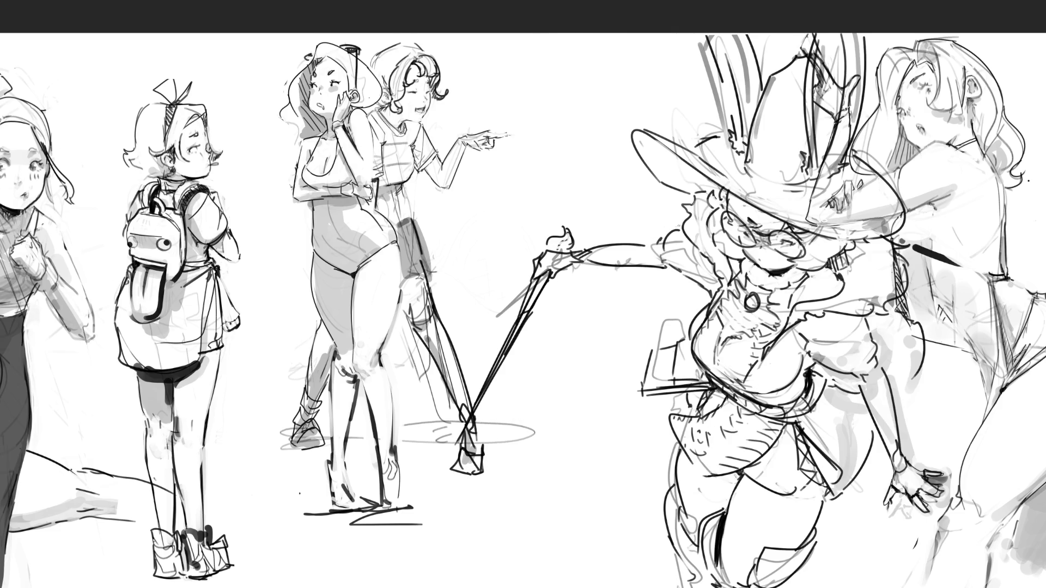
{"action": "key", "text": "ctrl+t"}
{"action": "mouse_move", "coordinate": [701, 223]}
{"action": "left_mouse_down"}
{"action": "mouse_move", "coordinate": [624, 214]}
{"action": "mouse_move", "coordinate": [570, 156]}
{"action": "left_mouse_up"}
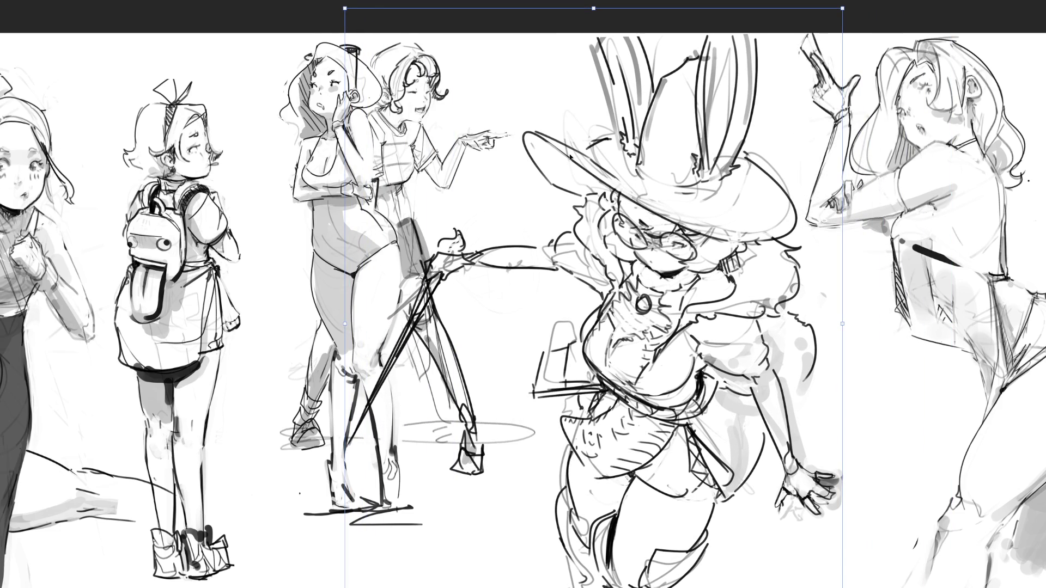
{"action": "key", "text": "Return"}
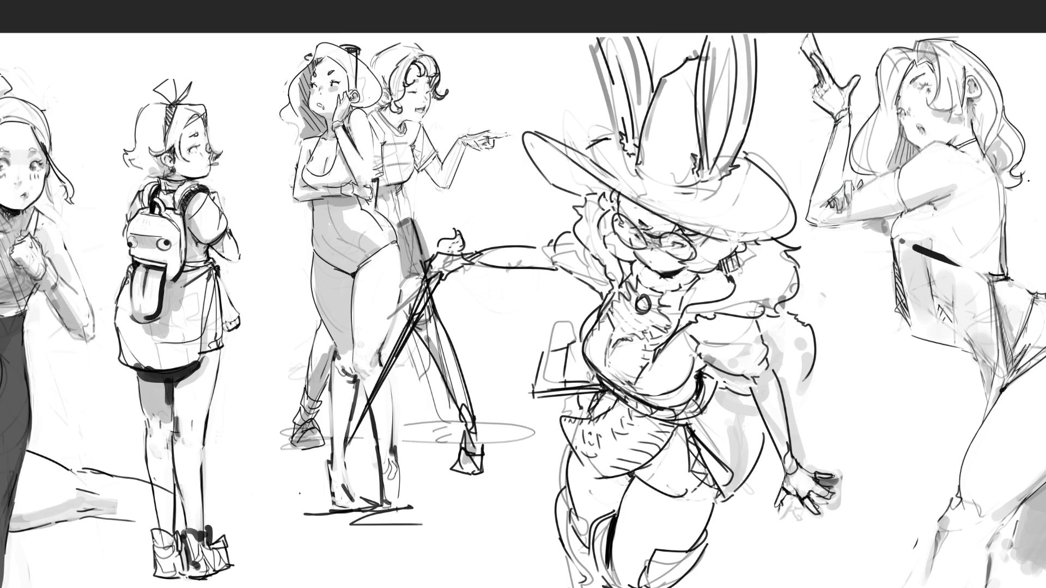
{"action": "mouse_move", "coordinate": [247, 32]}
{"action": "left_mouse_down"}
{"action": "mouse_move", "coordinate": [812, 272]}
{"action": "mouse_move", "coordinate": [882, 490]}
{"action": "mouse_move", "coordinate": [900, 584]}
{"action": "left_mouse_up"}
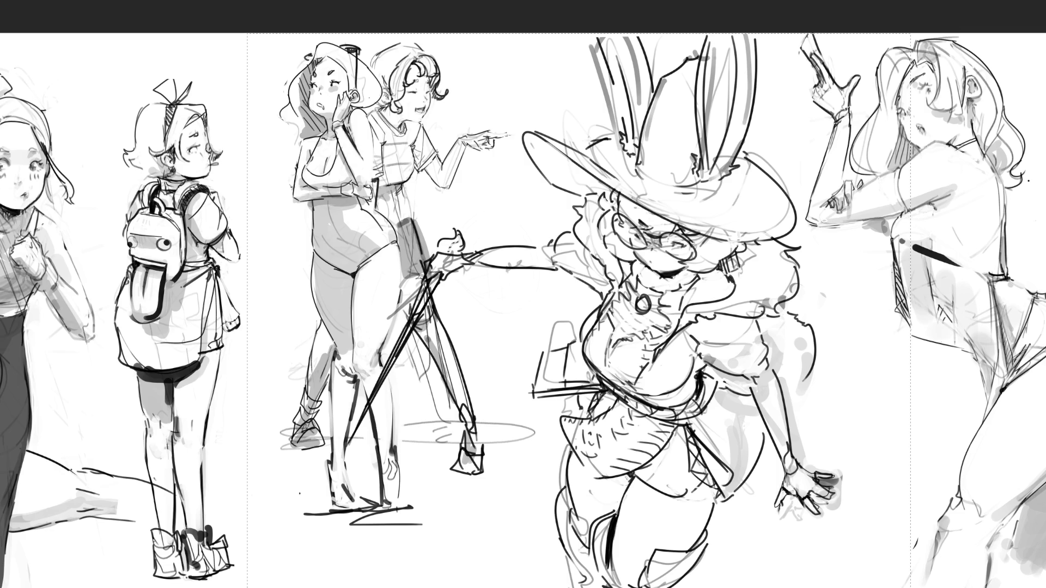
{"action": "key", "text": "ctrl+z"}
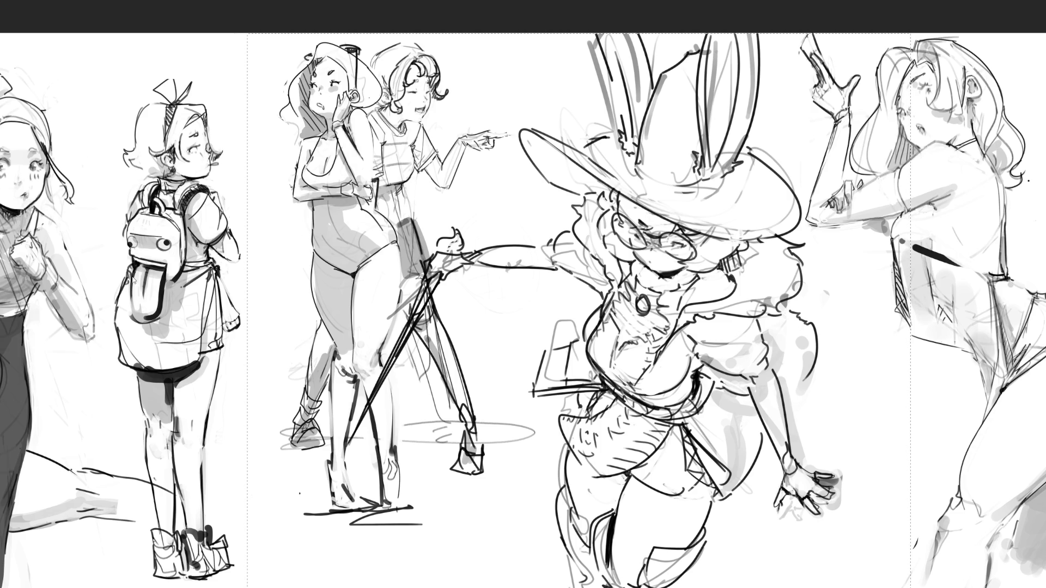
Flip the bunny girl back to face right and move her back to the page centre.
{"action": "key", "text": "h"}
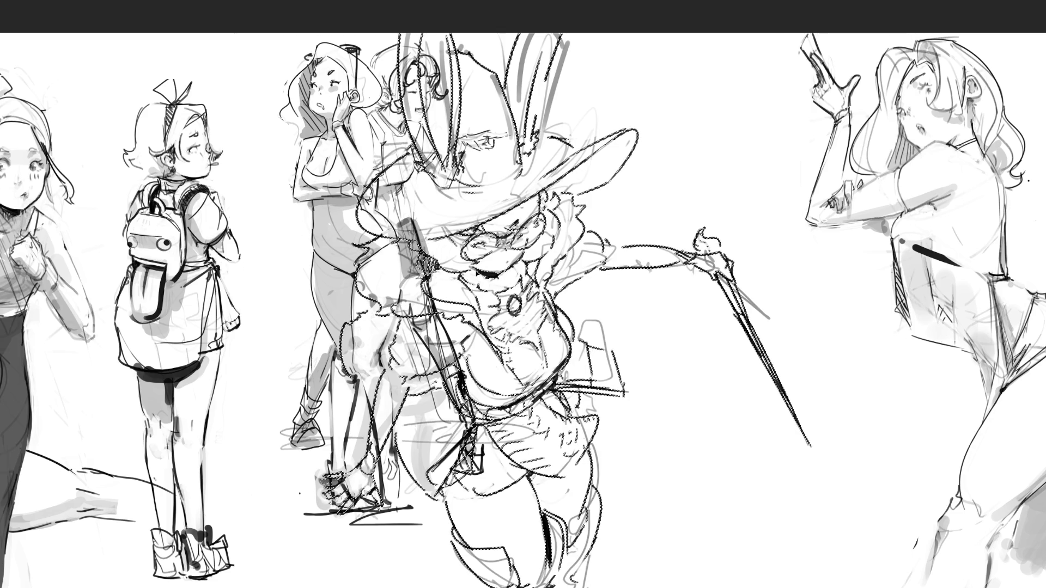
{"action": "key", "text": "ctrl+t"}
{"action": "left_click_drag", "start_coordinate": [564, 305], "coordinate": [705, 317]}
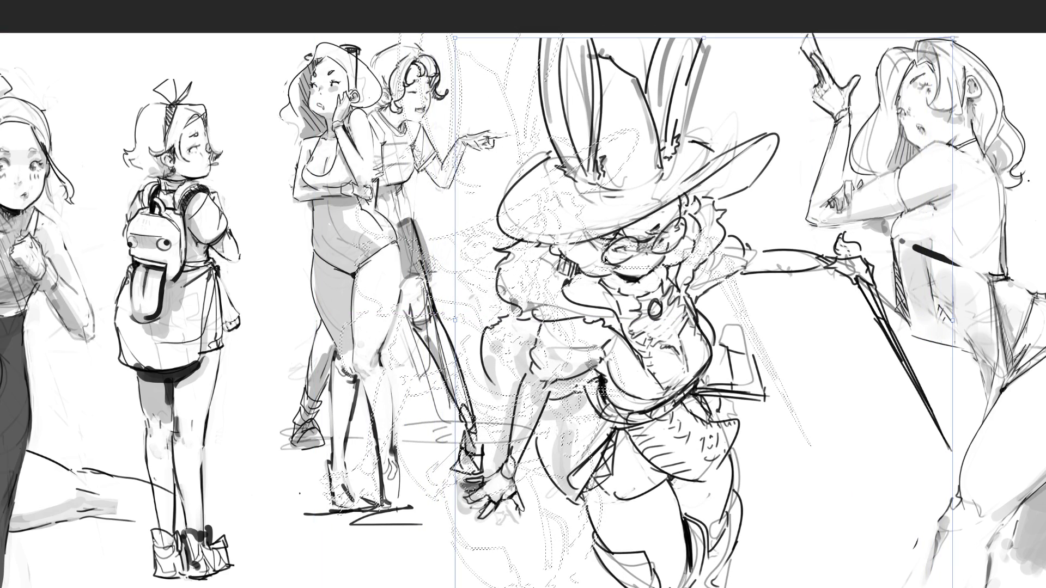
{"action": "left_click_drag", "start_coordinate": [360, 90], "coordinate": [362, 86]}
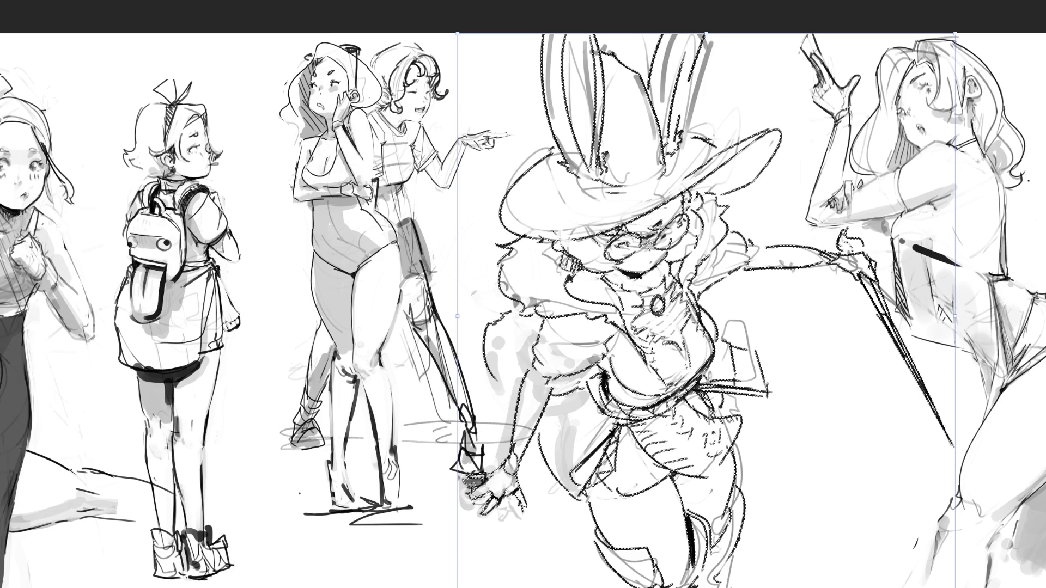
{"action": "key", "text": "Return"}
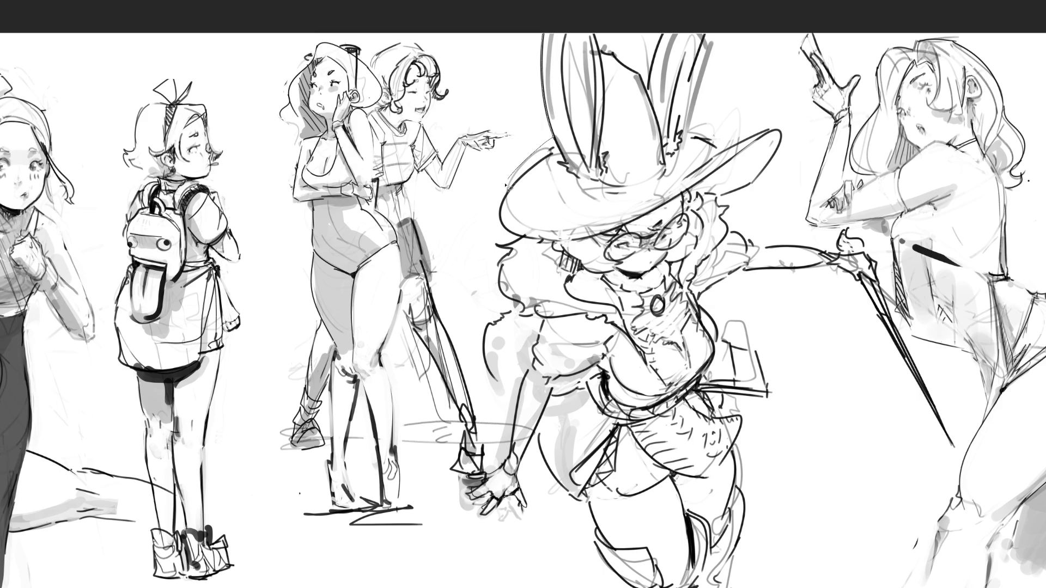
Ink the hair outline and forearm, then lasso the figure including the cane and hand.
{"action": "mouse_move", "coordinate": [505, 255]}
{"action": "left_mouse_down"}
{"action": "mouse_move", "coordinate": [523, 305]}
{"action": "mouse_move", "coordinate": [492, 327]}
{"action": "mouse_move", "coordinate": [509, 455]}
{"action": "mouse_move", "coordinate": [474, 477]}
{"action": "mouse_move", "coordinate": [475, 500]}
{"action": "mouse_move", "coordinate": [491, 507]}
{"action": "left_mouse_up"}
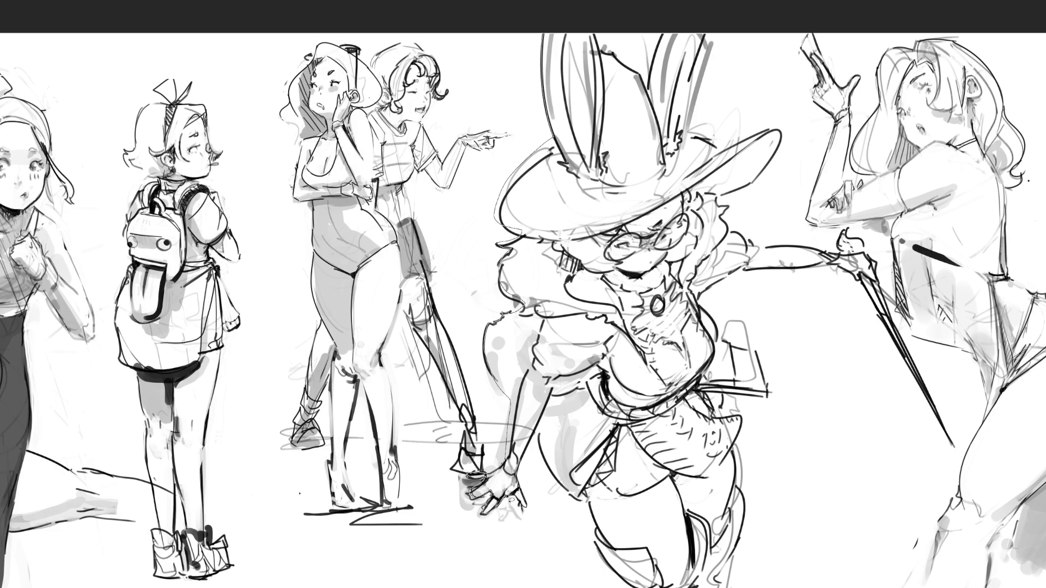
{"action": "left_click_drag", "start_coordinate": [526, 509], "coordinate": [556, 385]}
{"action": "mouse_move", "coordinate": [631, 283]}
{"action": "left_mouse_down"}
{"action": "mouse_move", "coordinate": [545, 413]}
{"action": "mouse_move", "coordinate": [504, 259]}
{"action": "mouse_move", "coordinate": [546, 44]}
{"action": "mouse_move", "coordinate": [598, 27]}
{"action": "mouse_move", "coordinate": [605, 113]}
{"action": "mouse_move", "coordinate": [627, 48]}
{"action": "mouse_move", "coordinate": [618, 56]}
{"action": "mouse_move", "coordinate": [654, 93]}
{"action": "mouse_move", "coordinate": [667, 202]}
{"action": "mouse_move", "coordinate": [661, 65]}
{"action": "mouse_move", "coordinate": [684, 13]}
{"action": "mouse_move", "coordinate": [714, 34]}
{"action": "mouse_move", "coordinate": [683, 133]}
{"action": "mouse_move", "coordinate": [726, 147]}
{"action": "mouse_move", "coordinate": [770, 131]}
{"action": "mouse_move", "coordinate": [778, 152]}
{"action": "mouse_move", "coordinate": [733, 195]}
{"action": "mouse_move", "coordinate": [727, 256]}
{"action": "mouse_move", "coordinate": [703, 275]}
{"action": "left_mouse_up"}
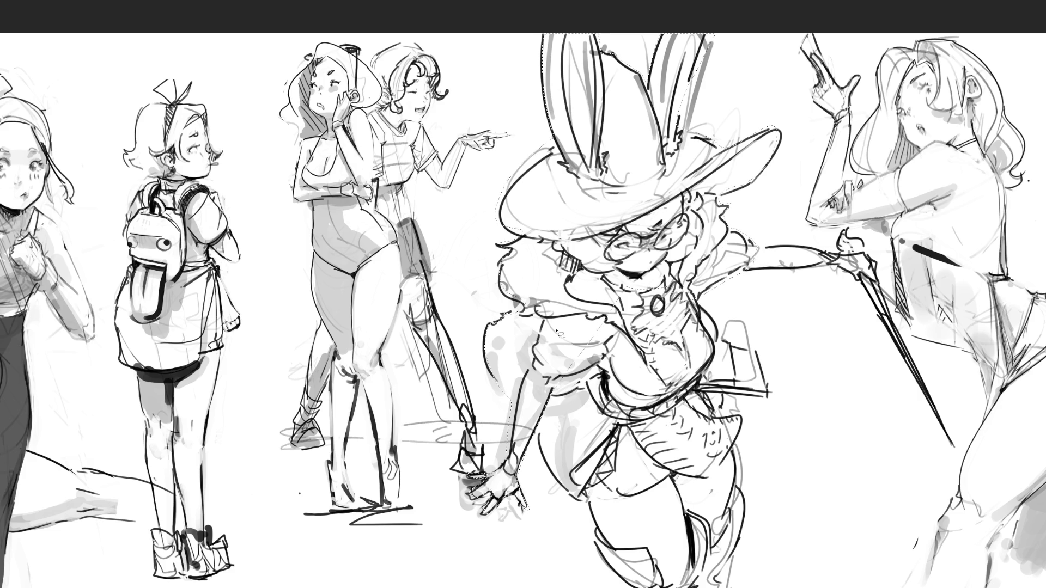
{"action": "key", "text": "ctrl+d"}
{"action": "key", "text": "ctrl+shift+d"}
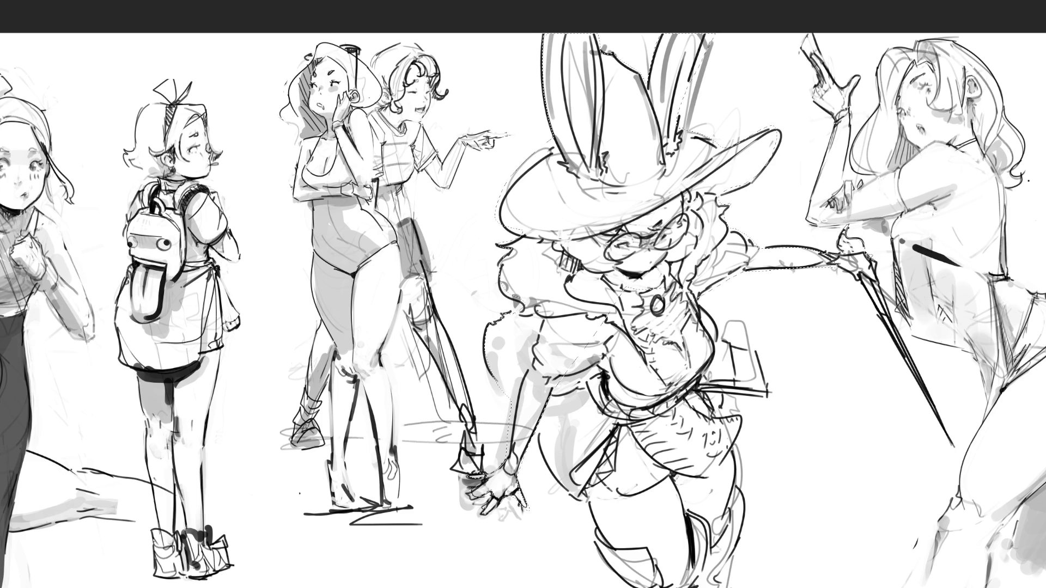
{"action": "mouse_move", "coordinate": [884, 287]}
{"action": "left_mouse_down"}
{"action": "mouse_move", "coordinate": [855, 279]}
{"action": "mouse_move", "coordinate": [847, 237]}
{"action": "left_mouse_up"}
{"action": "mouse_move", "coordinate": [881, 323]}
{"action": "left_mouse_down"}
{"action": "mouse_move", "coordinate": [955, 457]}
{"action": "mouse_move", "coordinate": [870, 277]}
{"action": "left_mouse_up"}
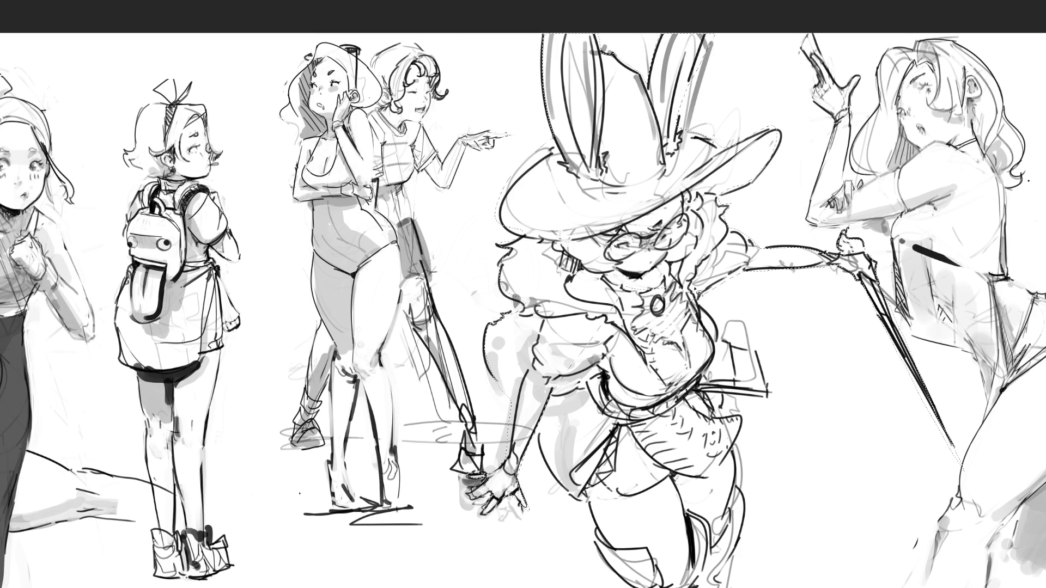
{"action": "mouse_move", "coordinate": [721, 327]}
{"action": "left_mouse_down"}
{"action": "mouse_move", "coordinate": [727, 344]}
{"action": "mouse_move", "coordinate": [763, 362]}
{"action": "mouse_move", "coordinate": [772, 398]}
{"action": "mouse_move", "coordinate": [734, 399]}
{"action": "mouse_move", "coordinate": [732, 414]}
{"action": "mouse_move", "coordinate": [747, 421]}
{"action": "mouse_move", "coordinate": [738, 583]}
{"action": "mouse_move", "coordinate": [610, 583]}
{"action": "mouse_move", "coordinate": [595, 510]}
{"action": "mouse_move", "coordinate": [550, 466]}
{"action": "mouse_move", "coordinate": [539, 414]}
{"action": "mouse_move", "coordinate": [591, 275]}
{"action": "left_mouse_up"}
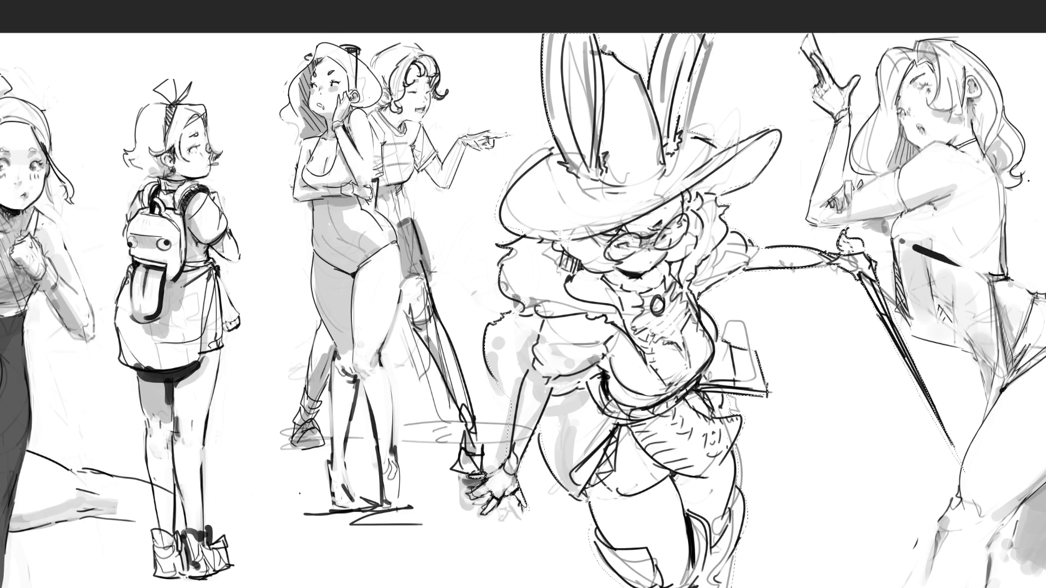
Paint the selected figure and cane flat grey with a large brush.
{"action": "key", "text": "b"}
{"action": "mouse_move", "coordinate": [833, 179]}
{"action": "left_mouse_down"}
{"action": "mouse_move", "coordinate": [566, 109]}
{"action": "mouse_move", "coordinate": [627, 305]}
{"action": "mouse_move", "coordinate": [642, 490]}
{"action": "mouse_move", "coordinate": [681, 550]}
{"action": "left_mouse_up"}
{"action": "mouse_move", "coordinate": [683, 425]}
{"action": "left_mouse_down"}
{"action": "mouse_move", "coordinate": [794, 374]}
{"action": "mouse_move", "coordinate": [969, 466]}
{"action": "mouse_move", "coordinate": [829, 256]}
{"action": "left_mouse_up"}
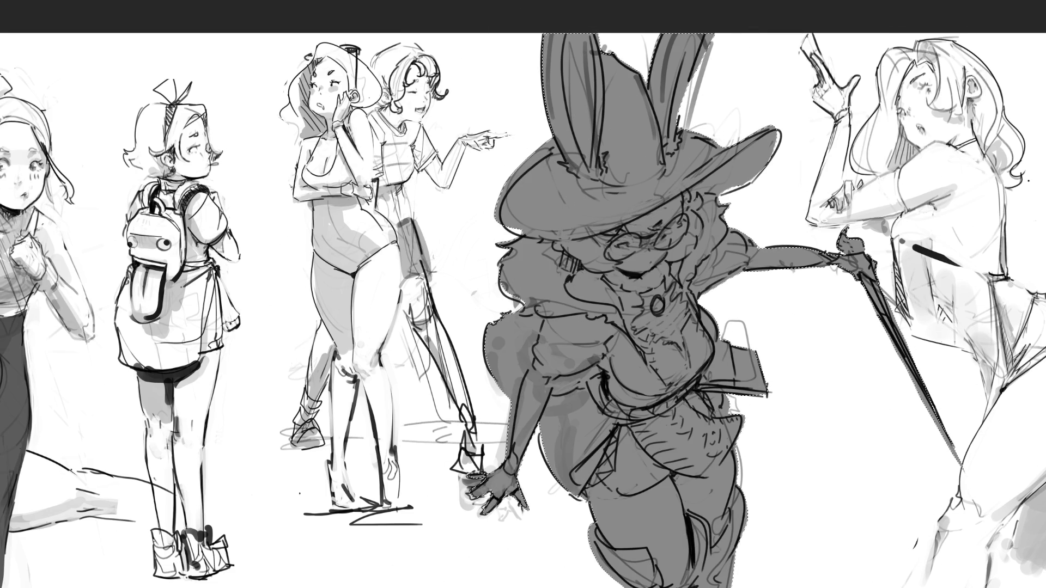
Zoom out to check the full page, zoom back in, and deselect the bunny figure.
{"action": "key", "text": "ctrl+minus"}
{"action": "key", "text": "ctrl+minus"}
{"action": "key", "text": "ctrl+minus"}
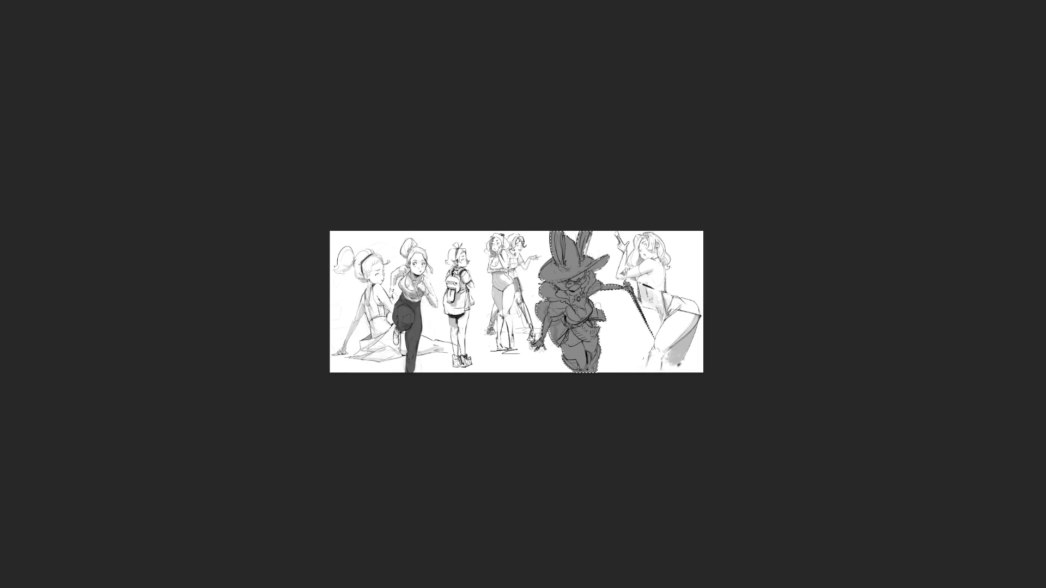
{"action": "key", "text": "ctrl+plus"}
{"action": "key", "text": "ctrl+plus"}
{"action": "key", "text": "ctrl+plus"}
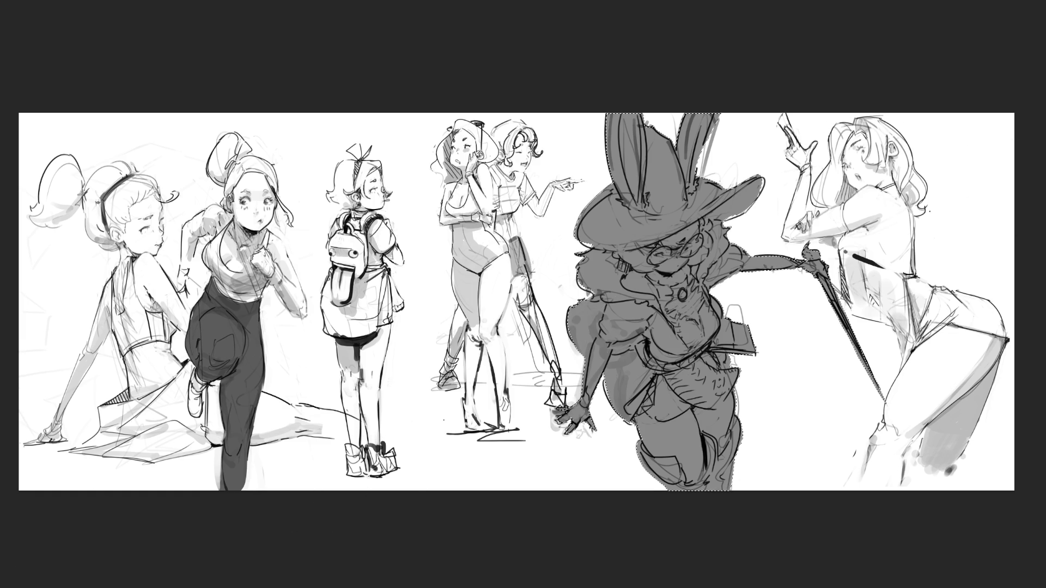
{"action": "key", "text": "ctrl+d"}
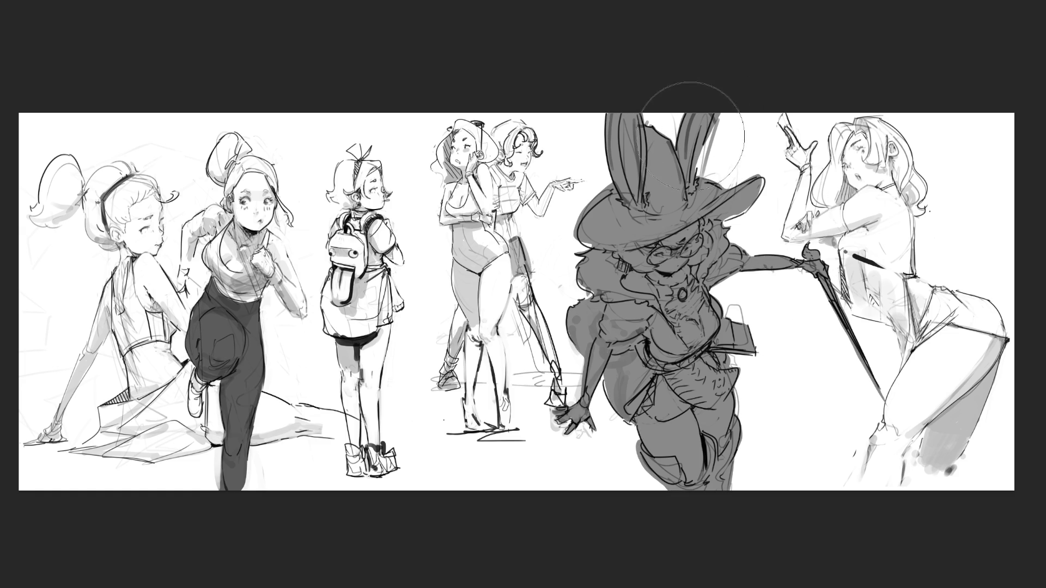
Shrink the brush to clean up the grey fill along the swordswoman's outline.
{"action": "key", "text": "["}
{"action": "key", "text": "["}
{"action": "key", "text": "["}
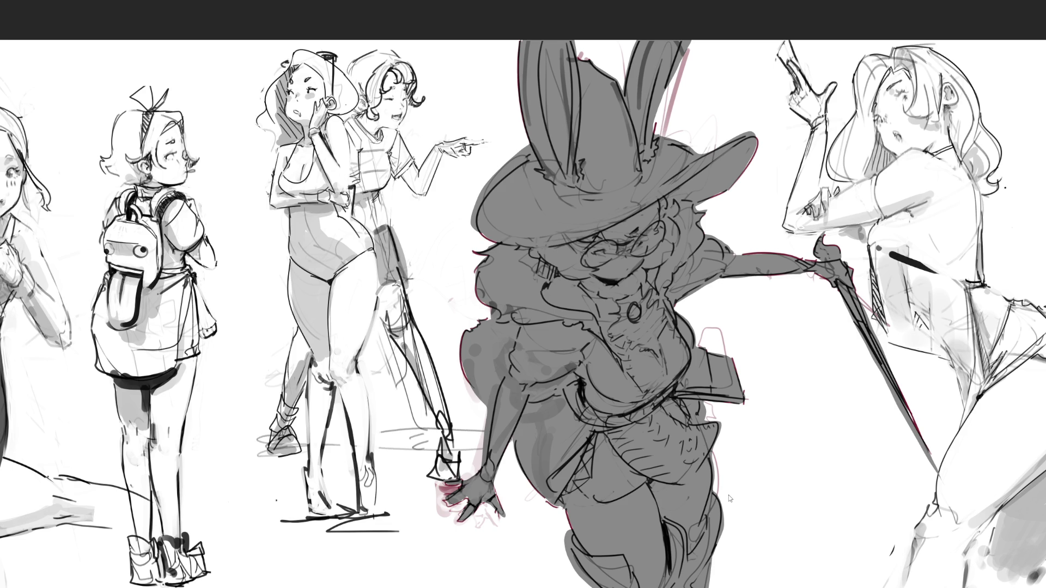
Bucket-fill the gaps at the hat brim and leg, hide the red sketch, and repaint the grey base teal.
{"action": "left_click", "coordinate": [698, 418]}
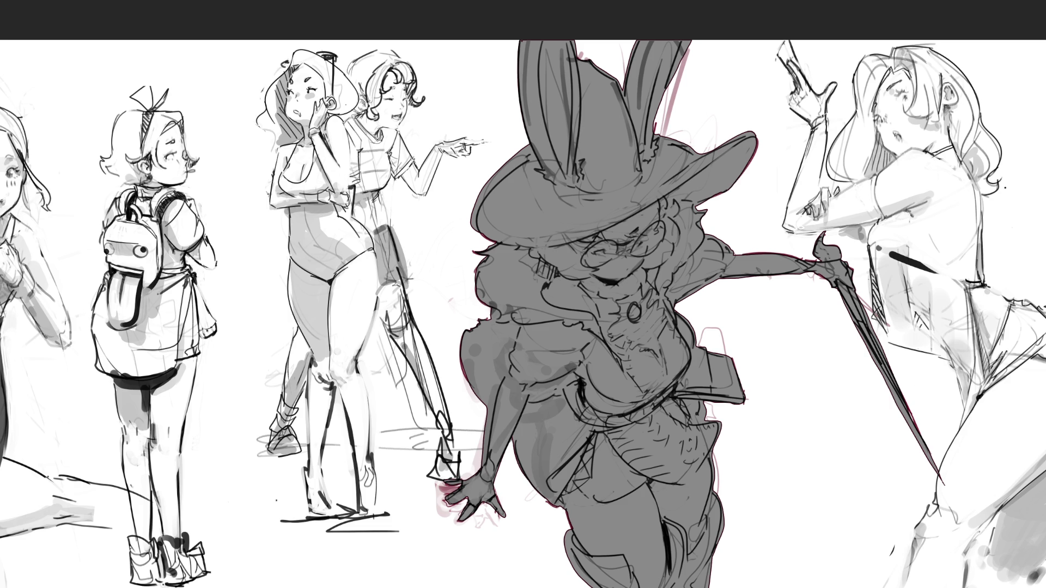
{"action": "key", "text": "Delete"}
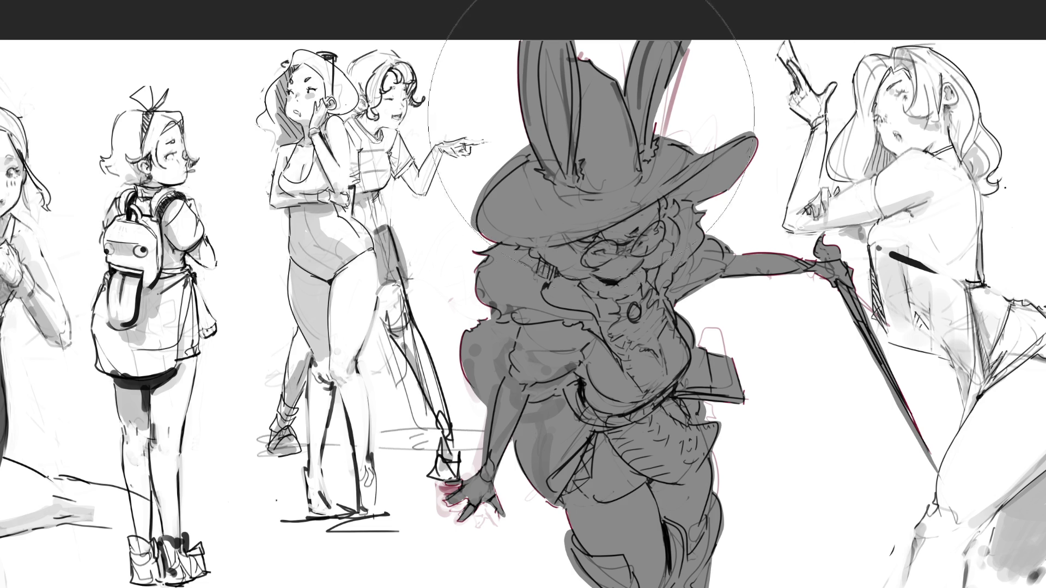
{"action": "mouse_move", "coordinate": [560, 38]}
{"action": "left_mouse_down"}
{"action": "mouse_move", "coordinate": [571, 109]}
{"action": "mouse_move", "coordinate": [507, 385]}
{"action": "mouse_move", "coordinate": [654, 523]}
{"action": "left_mouse_up"}
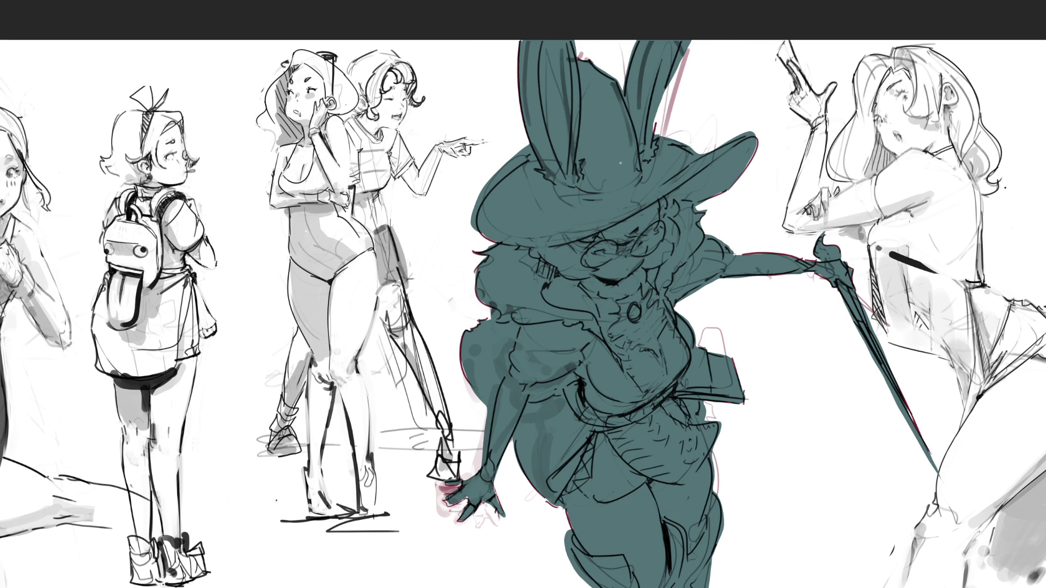
Paint peach skin tone over the face, its edges, the neck and the gloved fingertips.
{"action": "mouse_move", "coordinate": [599, 236]}
{"action": "left_mouse_down"}
{"action": "mouse_move", "coordinate": [591, 253]}
{"action": "mouse_move", "coordinate": [604, 262]}
{"action": "mouse_move", "coordinate": [632, 245]}
{"action": "mouse_move", "coordinate": [599, 272]}
{"action": "mouse_move", "coordinate": [623, 262]}
{"action": "mouse_move", "coordinate": [629, 269]}
{"action": "mouse_move", "coordinate": [641, 242]}
{"action": "mouse_move", "coordinate": [635, 261]}
{"action": "left_mouse_up"}
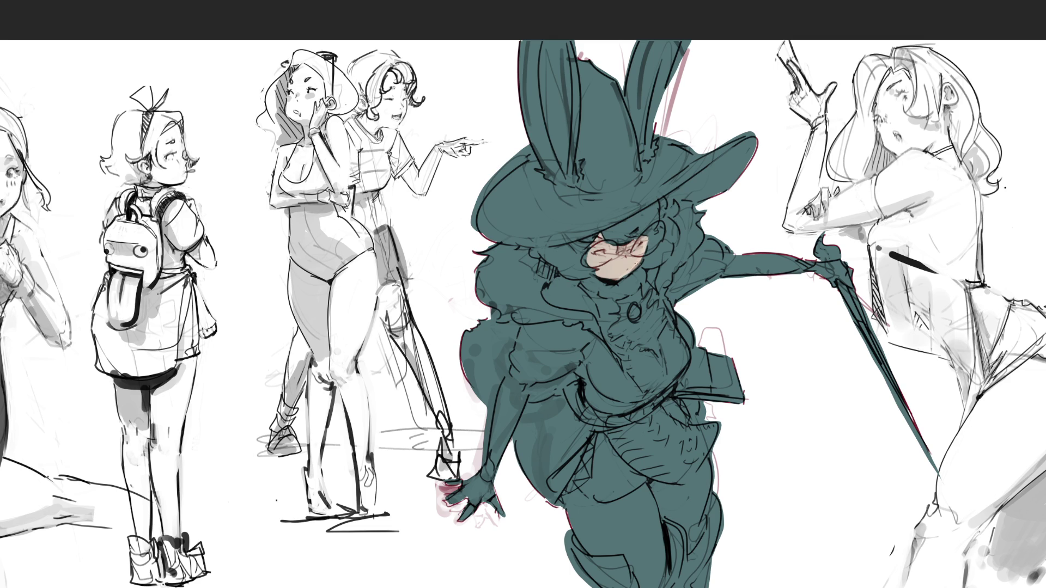
{"action": "left_click_drag", "start_coordinate": [587, 253], "coordinate": [583, 265]}
{"action": "mouse_move", "coordinate": [556, 281]}
{"action": "left_mouse_down"}
{"action": "mouse_move", "coordinate": [552, 302]}
{"action": "mouse_move", "coordinate": [574, 288]}
{"action": "mouse_move", "coordinate": [595, 314]}
{"action": "mouse_move", "coordinate": [552, 297]}
{"action": "mouse_move", "coordinate": [560, 284]}
{"action": "mouse_move", "coordinate": [552, 289]}
{"action": "mouse_move", "coordinate": [579, 299]}
{"action": "mouse_move", "coordinate": [544, 300]}
{"action": "left_mouse_up"}
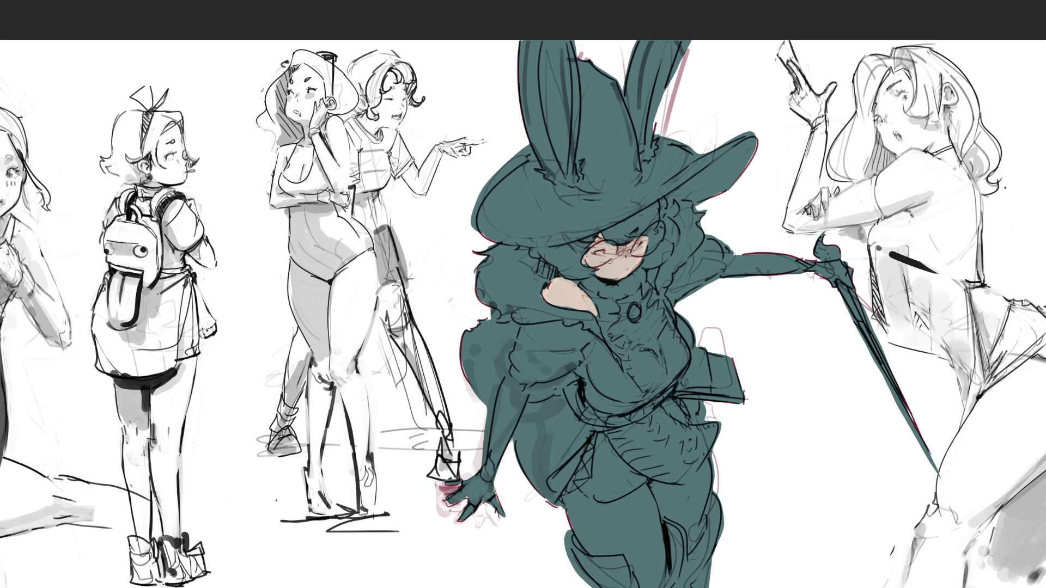
{"action": "mouse_move", "coordinate": [490, 500]}
{"action": "left_mouse_down"}
{"action": "mouse_move", "coordinate": [505, 516]}
{"action": "mouse_move", "coordinate": [493, 498]}
{"action": "mouse_move", "coordinate": [473, 513]}
{"action": "left_mouse_up"}
{"action": "left_click_drag", "start_coordinate": [652, 275], "coordinate": [653, 271]}
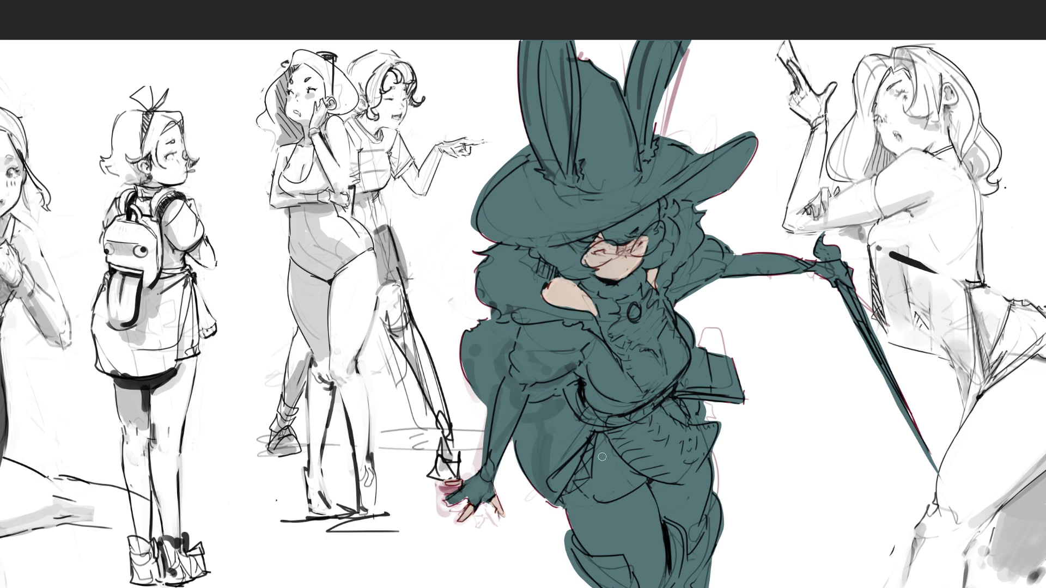
Paint skin down the thigh slit and thigh edge, then touch up beside the belt with a smaller brush.
{"action": "mouse_move", "coordinate": [595, 439]}
{"action": "left_mouse_down"}
{"action": "mouse_move", "coordinate": [569, 517]}
{"action": "mouse_move", "coordinate": [586, 449]}
{"action": "mouse_move", "coordinate": [588, 503]}
{"action": "mouse_move", "coordinate": [582, 473]}
{"action": "mouse_move", "coordinate": [577, 521]}
{"action": "mouse_move", "coordinate": [587, 548]}
{"action": "mouse_move", "coordinate": [581, 510]}
{"action": "mouse_move", "coordinate": [595, 553]}
{"action": "mouse_move", "coordinate": [591, 503]}
{"action": "mouse_move", "coordinate": [648, 488]}
{"action": "mouse_move", "coordinate": [661, 522]}
{"action": "mouse_move", "coordinate": [659, 586]}
{"action": "mouse_move", "coordinate": [621, 550]}
{"action": "mouse_move", "coordinate": [597, 549]}
{"action": "mouse_move", "coordinate": [600, 510]}
{"action": "mouse_move", "coordinate": [605, 525]}
{"action": "mouse_move", "coordinate": [615, 513]}
{"action": "mouse_move", "coordinate": [604, 545]}
{"action": "mouse_move", "coordinate": [626, 507]}
{"action": "mouse_move", "coordinate": [595, 521]}
{"action": "mouse_move", "coordinate": [613, 542]}
{"action": "mouse_move", "coordinate": [626, 539]}
{"action": "mouse_move", "coordinate": [640, 498]}
{"action": "mouse_move", "coordinate": [656, 569]}
{"action": "mouse_move", "coordinate": [657, 525]}
{"action": "mouse_move", "coordinate": [642, 566]}
{"action": "mouse_move", "coordinate": [635, 550]}
{"action": "left_mouse_up"}
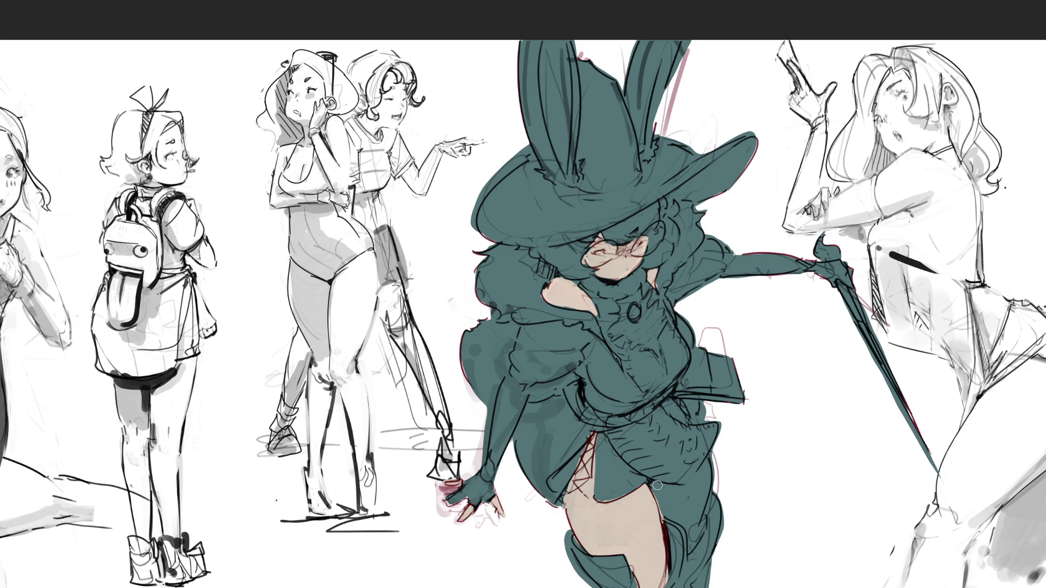
{"action": "mouse_move", "coordinate": [654, 487]}
{"action": "left_mouse_down"}
{"action": "mouse_move", "coordinate": [672, 489]}
{"action": "mouse_move", "coordinate": [675, 512]}
{"action": "mouse_move", "coordinate": [662, 515]}
{"action": "mouse_move", "coordinate": [686, 517]}
{"action": "mouse_move", "coordinate": [684, 492]}
{"action": "mouse_move", "coordinate": [704, 475]}
{"action": "mouse_move", "coordinate": [690, 539]}
{"action": "mouse_move", "coordinate": [708, 523]}
{"action": "mouse_move", "coordinate": [701, 500]}
{"action": "left_mouse_up"}
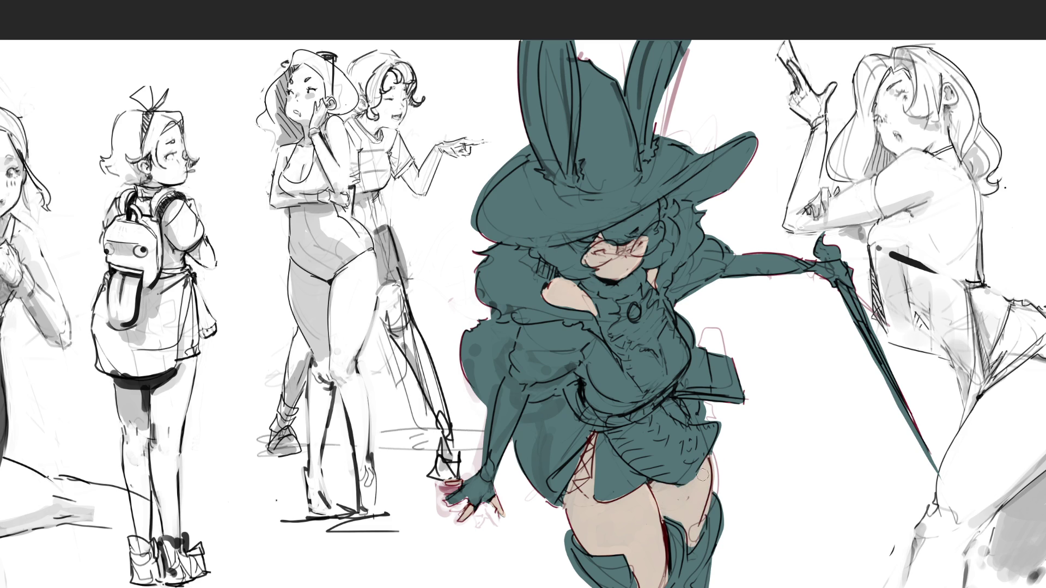
{"action": "key", "text": "bracketleft"}
{"action": "mouse_move", "coordinate": [677, 400]}
{"action": "left_mouse_down"}
{"action": "mouse_move", "coordinate": [685, 419]}
{"action": "mouse_move", "coordinate": [689, 404]}
{"action": "left_mouse_up"}
Paint the puffy sleeve, forearm, shoulder edge and area beside the hat brim pale blue-white.
{"action": "mouse_move", "coordinate": [517, 284]}
{"action": "left_mouse_down"}
{"action": "mouse_move", "coordinate": [542, 313]}
{"action": "mouse_move", "coordinate": [539, 305]}
{"action": "mouse_move", "coordinate": [594, 330]}
{"action": "mouse_move", "coordinate": [536, 329]}
{"action": "mouse_move", "coordinate": [520, 362]}
{"action": "mouse_move", "coordinate": [520, 333]}
{"action": "mouse_move", "coordinate": [533, 370]}
{"action": "mouse_move", "coordinate": [522, 371]}
{"action": "mouse_move", "coordinate": [550, 333]}
{"action": "mouse_move", "coordinate": [545, 376]}
{"action": "mouse_move", "coordinate": [599, 348]}
{"action": "mouse_move", "coordinate": [637, 397]}
{"action": "mouse_move", "coordinate": [592, 358]}
{"action": "mouse_move", "coordinate": [584, 377]}
{"action": "mouse_move", "coordinate": [630, 405]}
{"action": "left_mouse_up"}
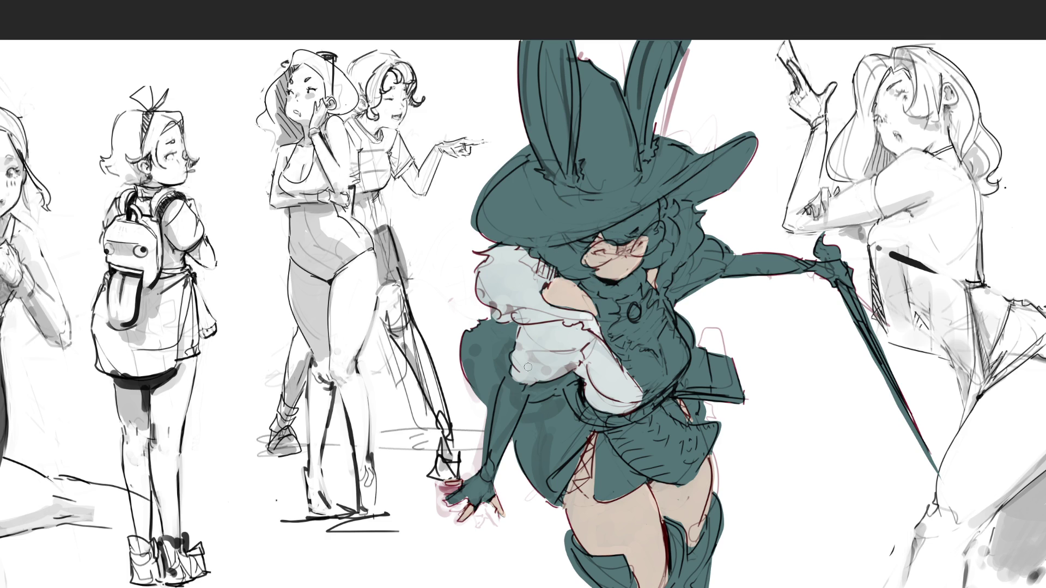
{"action": "mouse_move", "coordinate": [510, 381]}
{"action": "left_mouse_down"}
{"action": "mouse_move", "coordinate": [493, 457]}
{"action": "mouse_move", "coordinate": [510, 403]}
{"action": "mouse_move", "coordinate": [522, 396]}
{"action": "mouse_move", "coordinate": [490, 477]}
{"action": "mouse_move", "coordinate": [449, 500]}
{"action": "mouse_move", "coordinate": [488, 491]}
{"action": "left_mouse_up"}
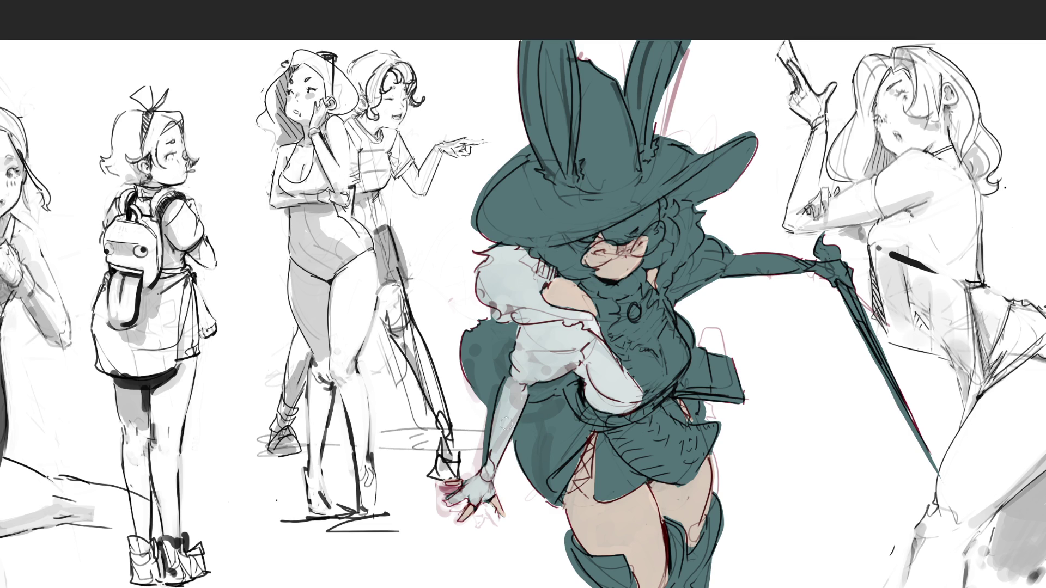
{"action": "left_click_drag", "start_coordinate": [515, 389], "coordinate": [491, 451]}
{"action": "left_click_drag", "start_coordinate": [665, 273], "coordinate": [692, 336]}
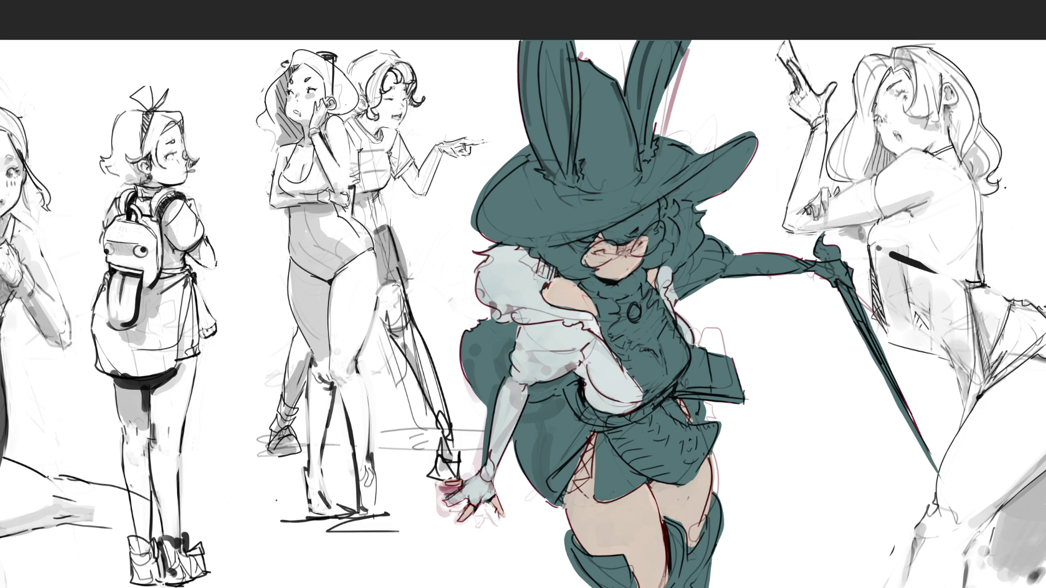
{"action": "mouse_move", "coordinate": [672, 272]}
{"action": "left_mouse_down"}
{"action": "mouse_move", "coordinate": [687, 207]}
{"action": "mouse_move", "coordinate": [701, 226]}
{"action": "mouse_move", "coordinate": [678, 279]}
{"action": "mouse_move", "coordinate": [708, 240]}
{"action": "mouse_move", "coordinate": [702, 284]}
{"action": "mouse_move", "coordinate": [751, 245]}
{"action": "mouse_move", "coordinate": [738, 275]}
{"action": "mouse_move", "coordinate": [814, 262]}
{"action": "mouse_move", "coordinate": [849, 266]}
{"action": "mouse_move", "coordinate": [811, 285]}
{"action": "mouse_move", "coordinate": [839, 269]}
{"action": "mouse_move", "coordinate": [826, 283]}
{"action": "mouse_move", "coordinate": [858, 286]}
{"action": "left_mouse_up"}
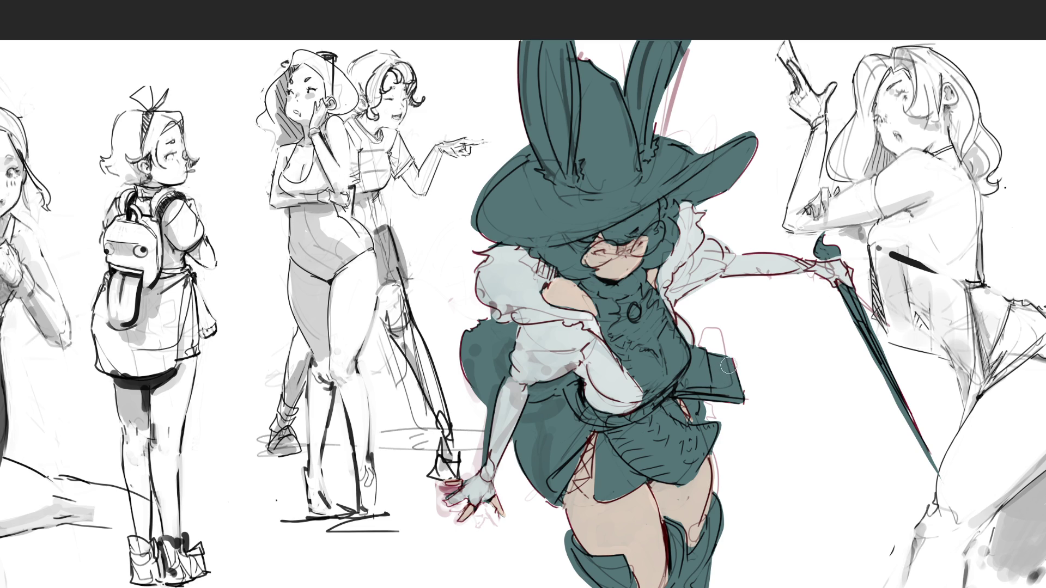
Touch up the skirt in teal, lighten the collar, belt and chest with grey, and paint the brooch blue.
{"action": "mouse_move", "coordinate": [730, 365]}
{"action": "left_mouse_down"}
{"action": "mouse_move", "coordinate": [746, 357]}
{"action": "mouse_move", "coordinate": [732, 352]}
{"action": "left_mouse_up"}
{"action": "mouse_move", "coordinate": [586, 430]}
{"action": "left_mouse_down"}
{"action": "mouse_move", "coordinate": [539, 493]}
{"action": "mouse_move", "coordinate": [520, 454]}
{"action": "mouse_move", "coordinate": [528, 417]}
{"action": "mouse_move", "coordinate": [558, 400]}
{"action": "mouse_move", "coordinate": [577, 431]}
{"action": "mouse_move", "coordinate": [542, 460]}
{"action": "mouse_move", "coordinate": [557, 434]}
{"action": "left_mouse_up"}
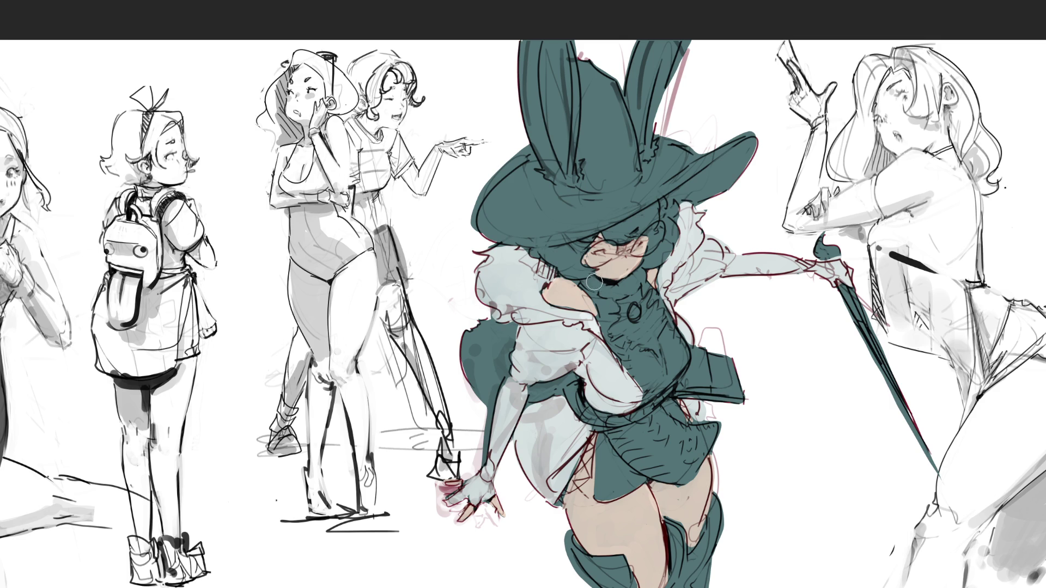
{"action": "mouse_move", "coordinate": [583, 285]}
{"action": "left_mouse_down"}
{"action": "mouse_move", "coordinate": [604, 304]}
{"action": "mouse_move", "coordinate": [637, 275]}
{"action": "mouse_move", "coordinate": [606, 314]}
{"action": "mouse_move", "coordinate": [626, 362]}
{"action": "mouse_move", "coordinate": [641, 371]}
{"action": "mouse_move", "coordinate": [656, 359]}
{"action": "mouse_move", "coordinate": [651, 400]}
{"action": "mouse_move", "coordinate": [677, 352]}
{"action": "mouse_move", "coordinate": [670, 335]}
{"action": "mouse_move", "coordinate": [667, 360]}
{"action": "mouse_move", "coordinate": [663, 319]}
{"action": "left_mouse_up"}
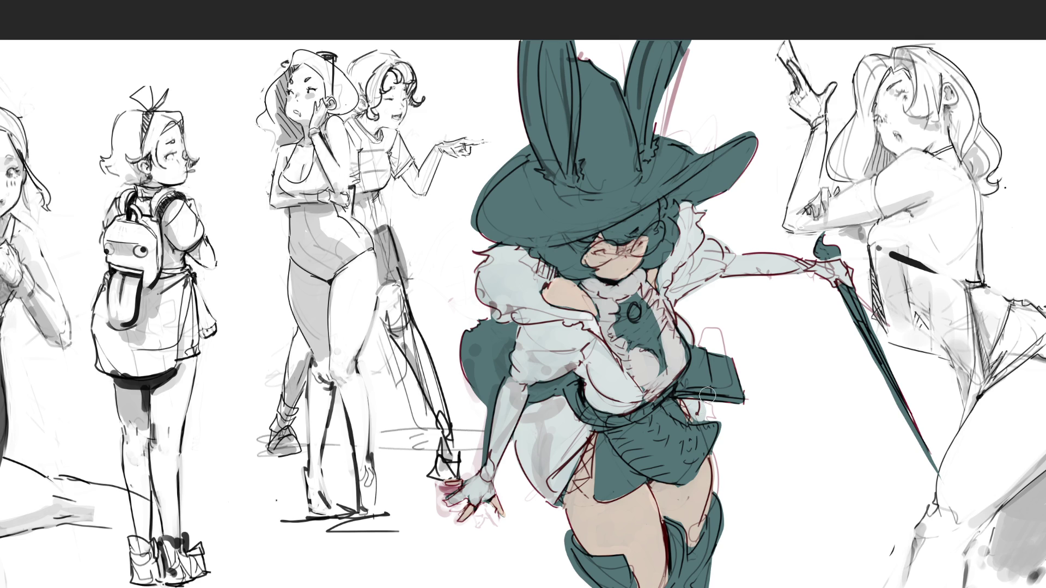
{"action": "mouse_move", "coordinate": [660, 422]}
{"action": "left_mouse_down"}
{"action": "mouse_move", "coordinate": [613, 435]}
{"action": "mouse_move", "coordinate": [621, 458]}
{"action": "mouse_move", "coordinate": [671, 479]}
{"action": "mouse_move", "coordinate": [710, 431]}
{"action": "mouse_move", "coordinate": [656, 415]}
{"action": "mouse_move", "coordinate": [637, 452]}
{"action": "mouse_move", "coordinate": [659, 460]}
{"action": "mouse_move", "coordinate": [691, 442]}
{"action": "mouse_move", "coordinate": [657, 414]}
{"action": "left_mouse_up"}
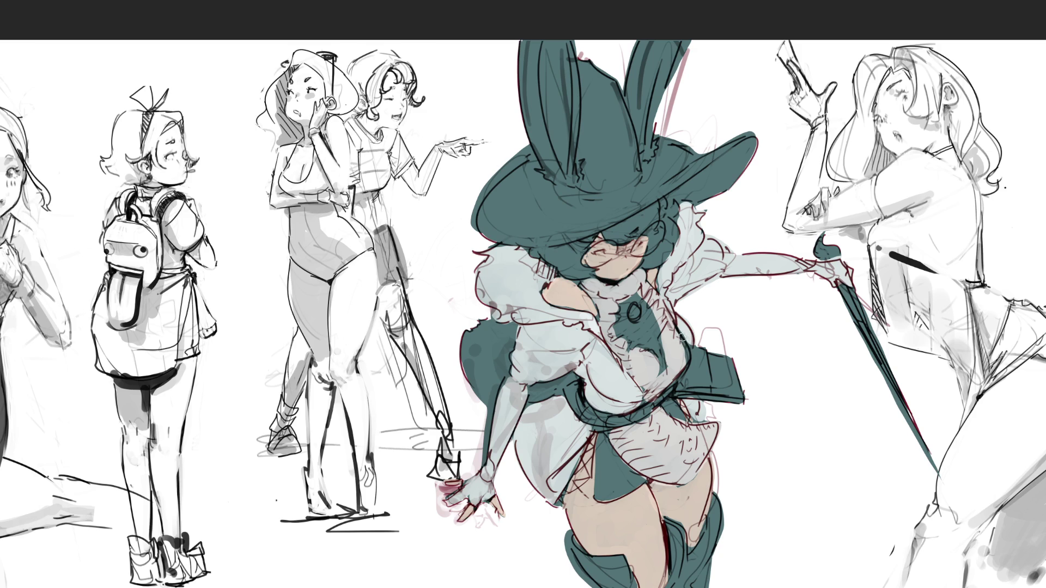
{"action": "left_click_drag", "start_coordinate": [680, 346], "coordinate": [682, 348]}
{"action": "mouse_move", "coordinate": [637, 294]}
{"action": "left_mouse_down"}
{"action": "mouse_move", "coordinate": [618, 330]}
{"action": "mouse_move", "coordinate": [664, 361]}
{"action": "mouse_move", "coordinate": [661, 325]}
{"action": "mouse_move", "coordinate": [644, 306]}
{"action": "left_mouse_up"}
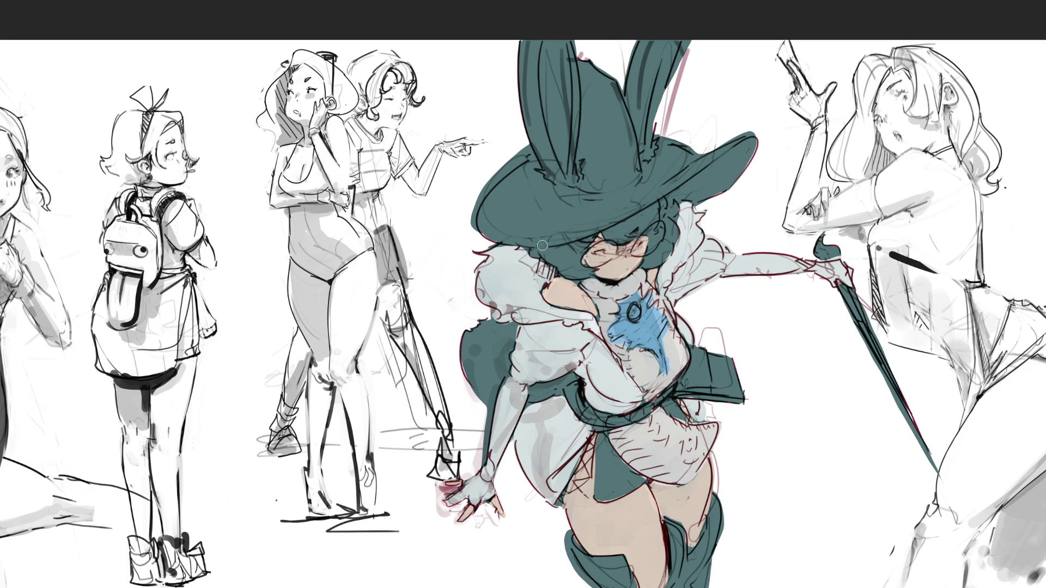
Paint orange-red hair under the brim and around the glasses, plus a brown strap and fur behind the arm.
{"action": "mouse_move", "coordinate": [534, 253]}
{"action": "left_mouse_down"}
{"action": "mouse_move", "coordinate": [592, 239]}
{"action": "mouse_move", "coordinate": [547, 253]}
{"action": "mouse_move", "coordinate": [581, 275]}
{"action": "mouse_move", "coordinate": [579, 254]}
{"action": "left_mouse_up"}
{"action": "mouse_move", "coordinate": [617, 240]}
{"action": "left_mouse_down"}
{"action": "mouse_move", "coordinate": [651, 214]}
{"action": "mouse_move", "coordinate": [645, 226]}
{"action": "left_mouse_up"}
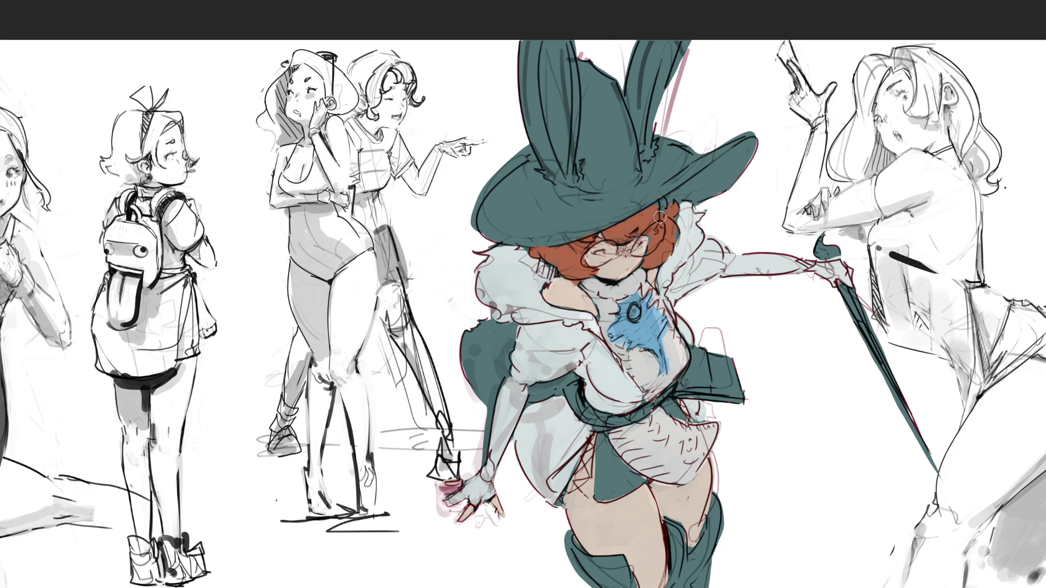
{"action": "left_click_drag", "start_coordinate": [672, 212], "coordinate": [657, 207]}
{"action": "mouse_move", "coordinate": [540, 394]}
{"action": "left_mouse_down"}
{"action": "mouse_move", "coordinate": [566, 380]}
{"action": "mouse_move", "coordinate": [542, 391]}
{"action": "left_mouse_up"}
{"action": "mouse_move", "coordinate": [509, 329]}
{"action": "left_mouse_down"}
{"action": "mouse_move", "coordinate": [482, 395]}
{"action": "mouse_move", "coordinate": [471, 325]}
{"action": "mouse_move", "coordinate": [477, 372]}
{"action": "mouse_move", "coordinate": [500, 332]}
{"action": "mouse_move", "coordinate": [478, 355]}
{"action": "mouse_move", "coordinate": [482, 336]}
{"action": "left_mouse_up"}
Edge both rabbit ears in orange-brown and lighten the right side of the hat brim.
{"action": "mouse_move", "coordinate": [551, 173]}
{"action": "left_mouse_down"}
{"action": "mouse_move", "coordinate": [527, 86]}
{"action": "mouse_move", "coordinate": [532, 41]}
{"action": "mouse_move", "coordinate": [533, 98]}
{"action": "mouse_move", "coordinate": [570, 184]}
{"action": "mouse_move", "coordinate": [576, 45]}
{"action": "left_mouse_up"}
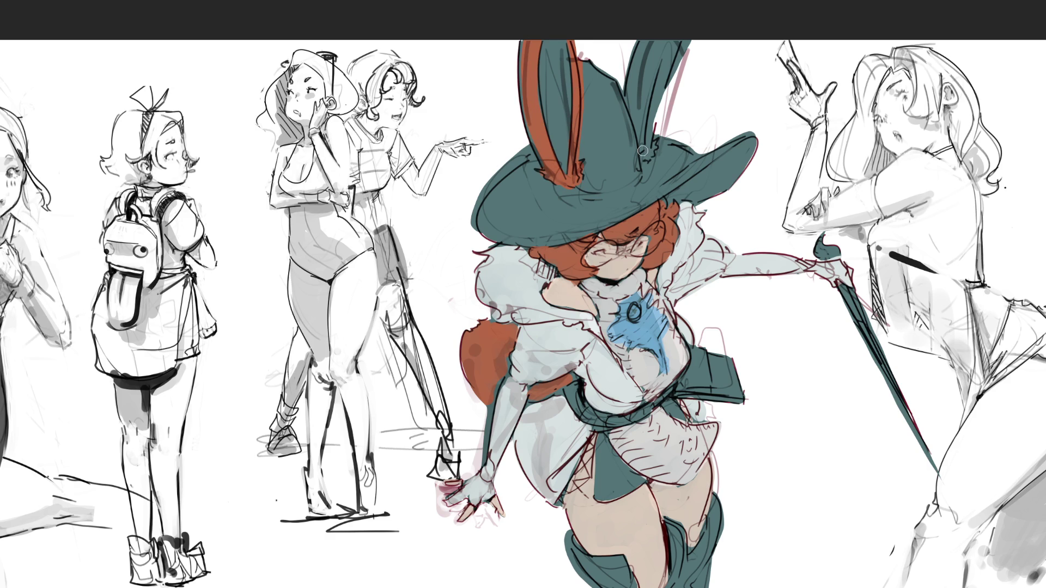
{"action": "mouse_move", "coordinate": [648, 155]}
{"action": "left_mouse_down"}
{"action": "mouse_move", "coordinate": [640, 132]}
{"action": "mouse_move", "coordinate": [654, 28]}
{"action": "mouse_move", "coordinate": [631, 81]}
{"action": "mouse_move", "coordinate": [638, 127]}
{"action": "left_mouse_up"}
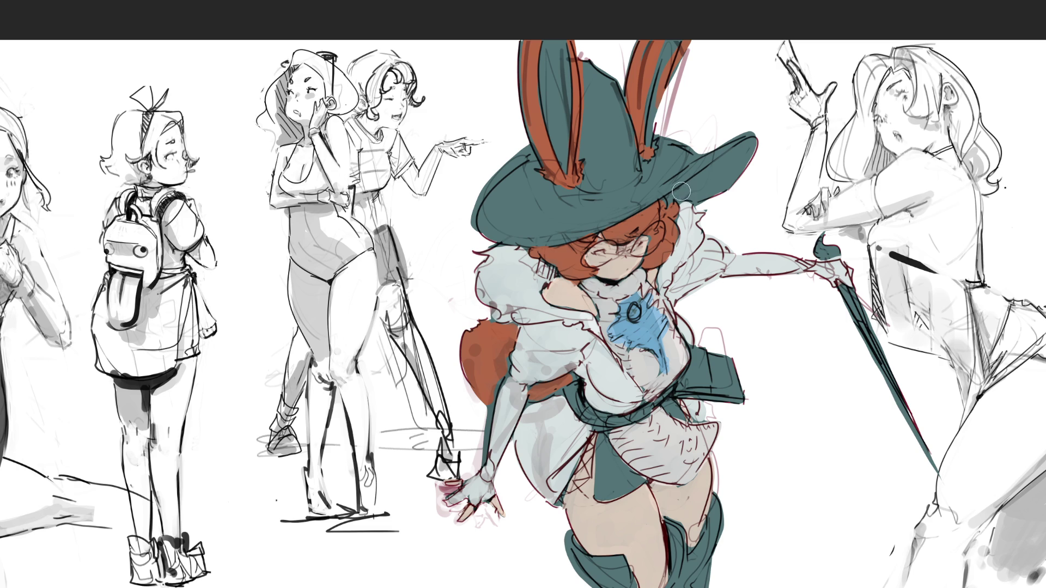
{"action": "mouse_move", "coordinate": [675, 197]}
{"action": "left_mouse_down"}
{"action": "mouse_move", "coordinate": [759, 136]}
{"action": "mouse_move", "coordinate": [705, 193]}
{"action": "left_mouse_up"}
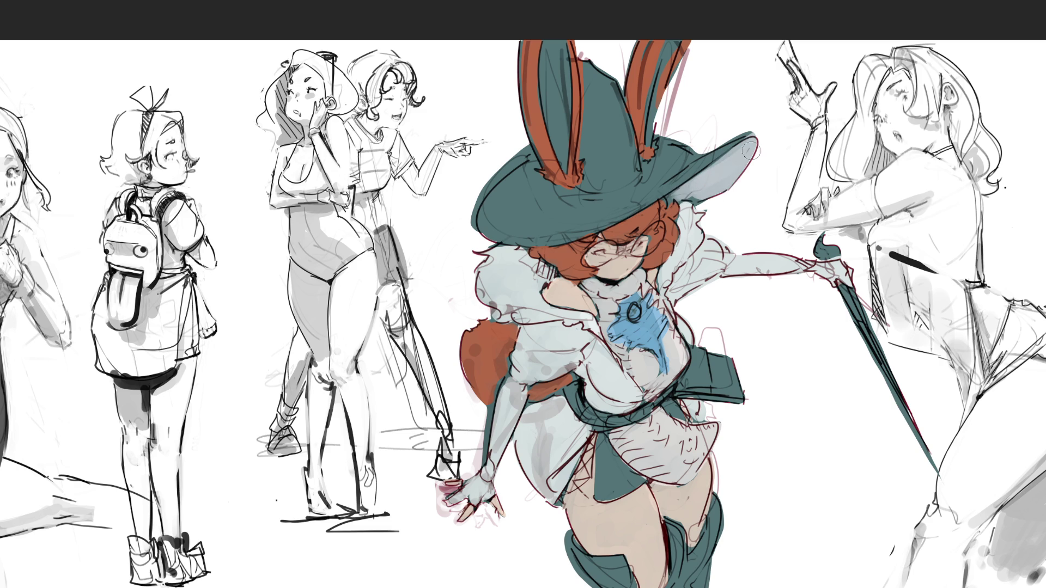
{"action": "mouse_move", "coordinate": [757, 144]}
{"action": "left_mouse_down"}
{"action": "mouse_move", "coordinate": [702, 188]}
{"action": "mouse_move", "coordinate": [755, 144]}
{"action": "mouse_move", "coordinate": [708, 196]}
{"action": "left_mouse_up"}
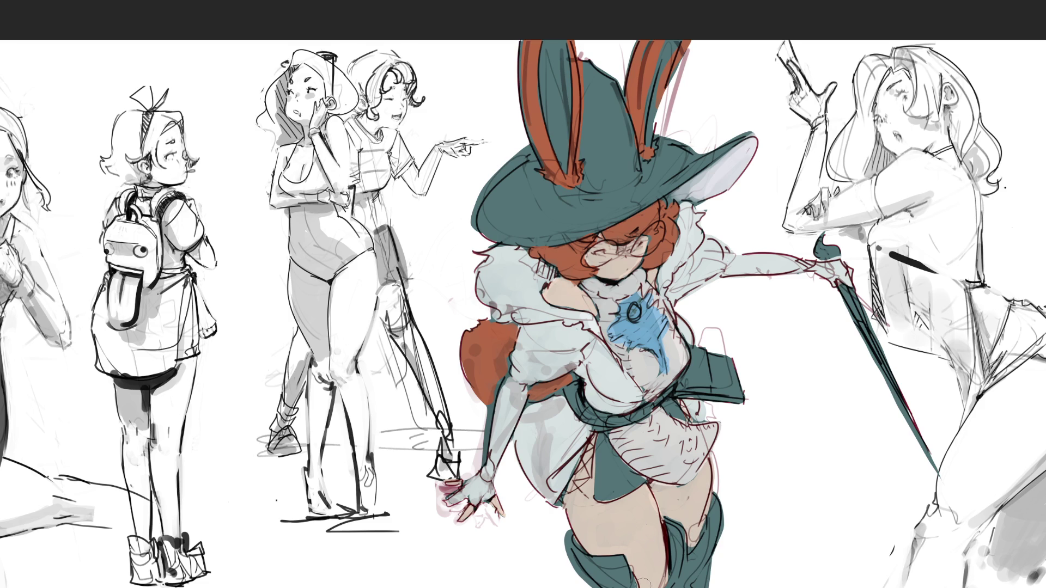
Highlight and darken the right boot, then paint a dark belt across the waist.
{"action": "left_click_drag", "start_coordinate": [707, 535], "coordinate": [694, 561]}
{"action": "mouse_move", "coordinate": [689, 566]}
{"action": "left_mouse_down"}
{"action": "mouse_move", "coordinate": [699, 580]}
{"action": "mouse_move", "coordinate": [691, 564]}
{"action": "mouse_move", "coordinate": [698, 584]}
{"action": "mouse_move", "coordinate": [684, 584]}
{"action": "left_mouse_up"}
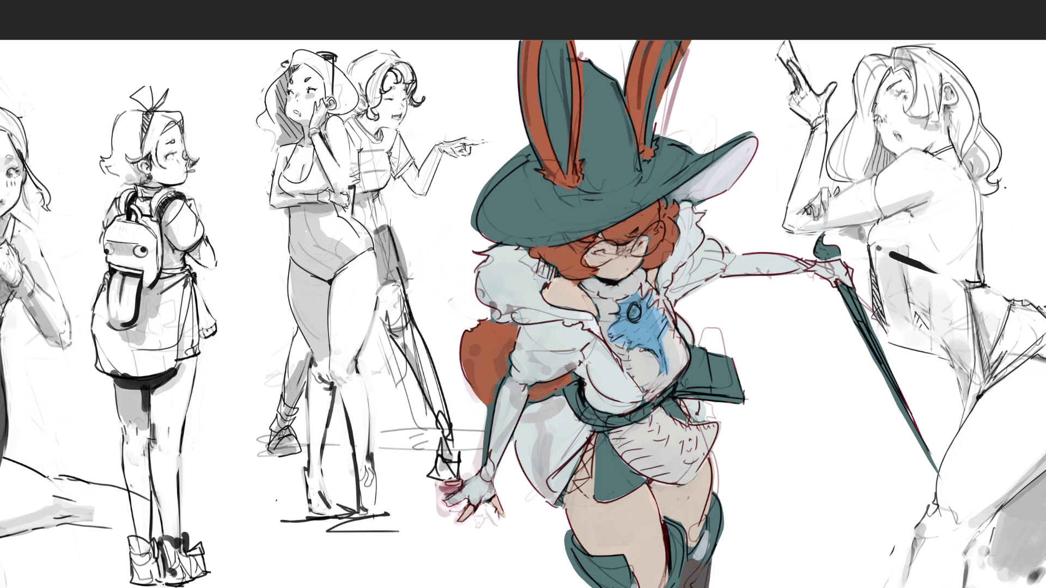
{"action": "mouse_move", "coordinate": [575, 390]}
{"action": "left_mouse_down"}
{"action": "mouse_move", "coordinate": [585, 415]}
{"action": "mouse_move", "coordinate": [615, 422]}
{"action": "mouse_move", "coordinate": [682, 393]}
{"action": "mouse_move", "coordinate": [698, 355]}
{"action": "mouse_move", "coordinate": [697, 373]}
{"action": "mouse_move", "coordinate": [740, 376]}
{"action": "mouse_move", "coordinate": [714, 362]}
{"action": "left_mouse_up"}
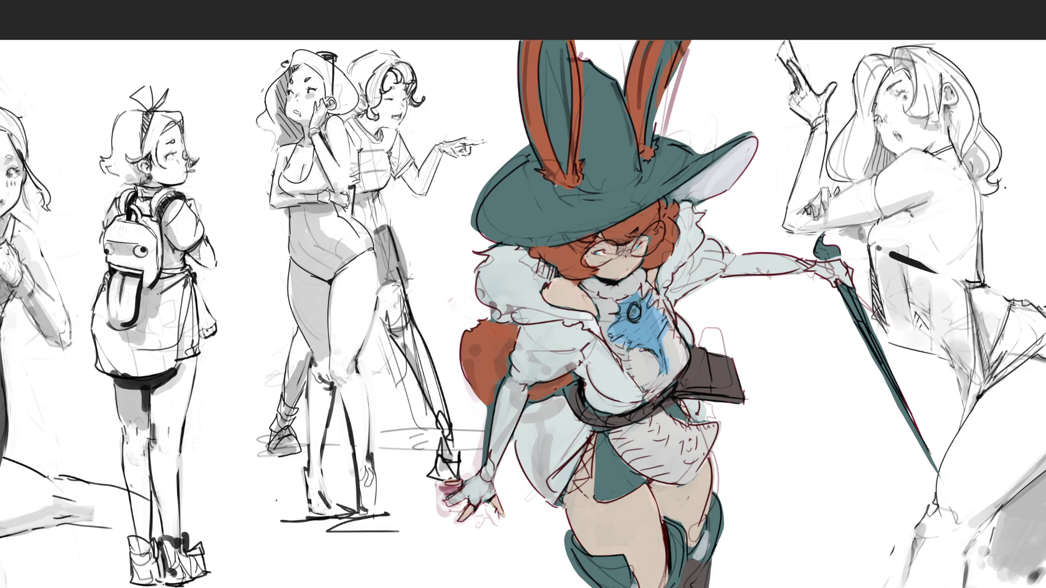
Paint both inner ears light blue-grey, then lighten the left ear tip and the hat's upper-left edge.
{"action": "key", "text": "bracketright"}
{"action": "left_click_drag", "start_coordinate": [561, 158], "coordinate": [556, 150]}
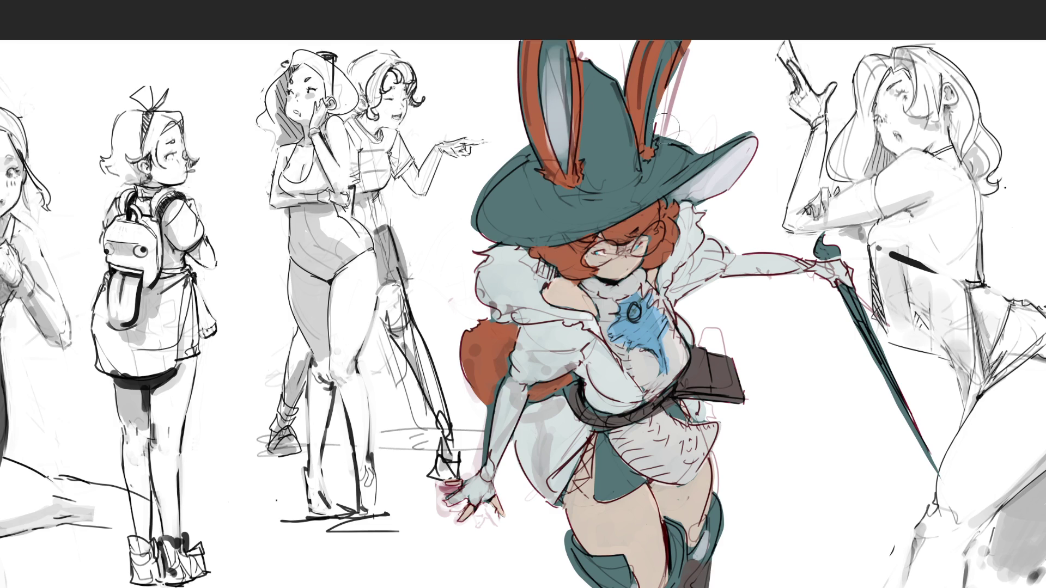
{"action": "key", "text": "bracketleft"}
{"action": "key", "text": "bracketleft"}
{"action": "left_click_drag", "start_coordinate": [652, 143], "coordinate": [650, 52]}
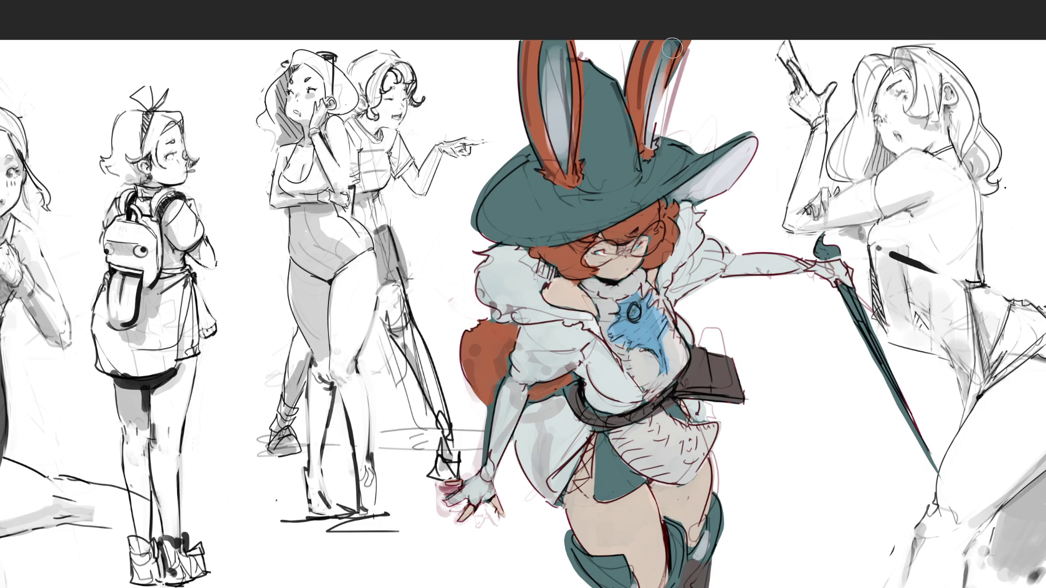
{"action": "left_click_drag", "start_coordinate": [573, 53], "coordinate": [555, 37]}
{"action": "mouse_move", "coordinate": [531, 147]}
{"action": "left_mouse_down"}
{"action": "mouse_move", "coordinate": [478, 229]}
{"action": "mouse_move", "coordinate": [499, 239]}
{"action": "mouse_move", "coordinate": [540, 224]}
{"action": "left_mouse_up"}
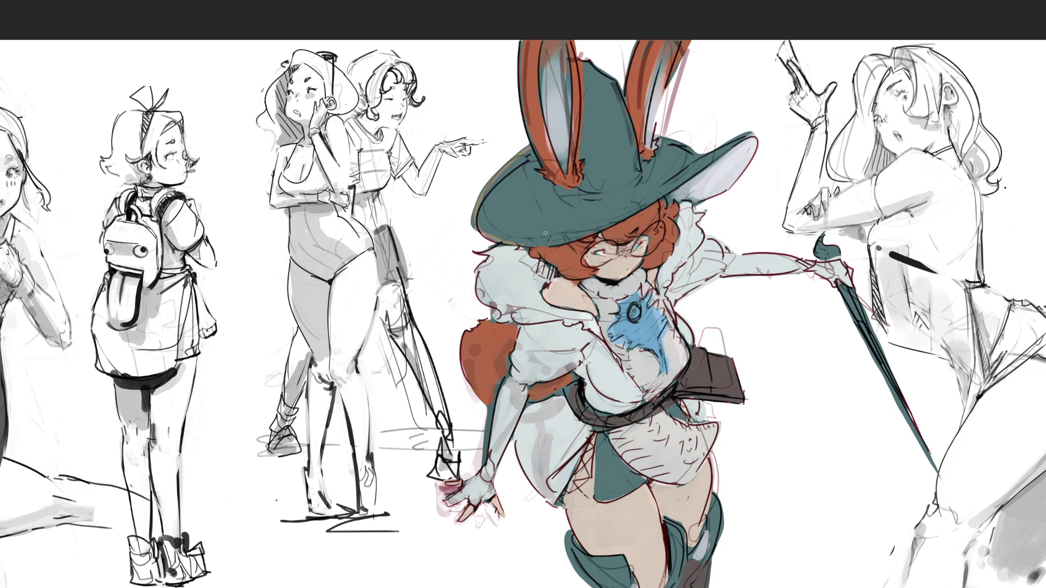
Shade the whole figure dark, then highlight the chest, shoulder, belt pouch and belt, undoing a skirt patch.
{"action": "key", "text": "alt+BackSpace"}
{"action": "mouse_move", "coordinate": [679, 347]}
{"action": "left_mouse_down"}
{"action": "mouse_move", "coordinate": [604, 370]}
{"action": "mouse_move", "coordinate": [584, 356]}
{"action": "mouse_move", "coordinate": [686, 371]}
{"action": "mouse_move", "coordinate": [708, 308]}
{"action": "left_mouse_up"}
{"action": "mouse_move", "coordinate": [732, 250]}
{"action": "left_mouse_down"}
{"action": "mouse_move", "coordinate": [729, 229]}
{"action": "mouse_move", "coordinate": [726, 249]}
{"action": "mouse_move", "coordinate": [806, 262]}
{"action": "mouse_move", "coordinate": [872, 312]}
{"action": "left_mouse_up"}
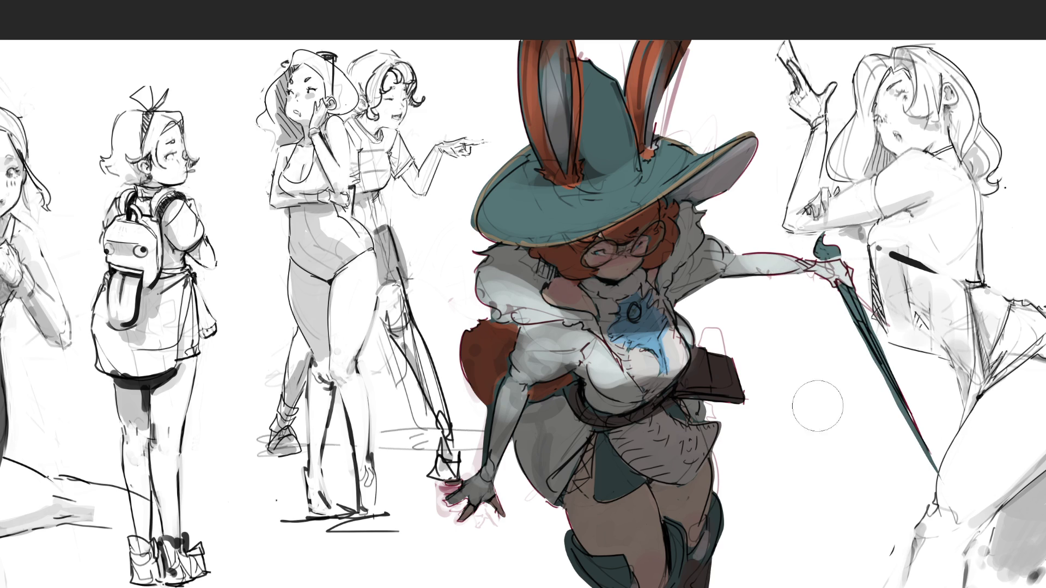
{"action": "mouse_move", "coordinate": [723, 373]}
{"action": "left_mouse_down"}
{"action": "mouse_move", "coordinate": [735, 392]}
{"action": "mouse_move", "coordinate": [727, 390]}
{"action": "left_mouse_up"}
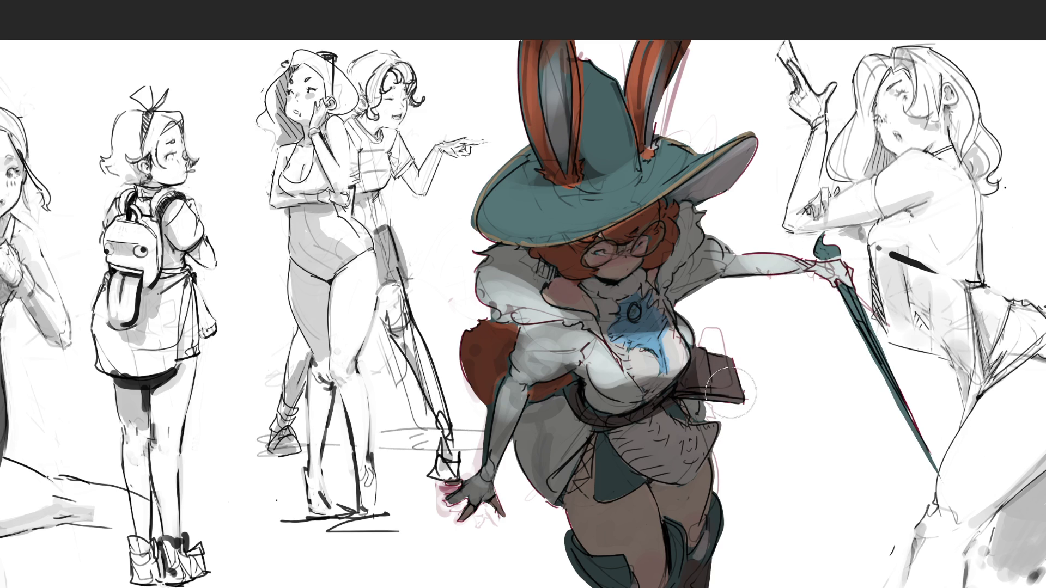
{"action": "mouse_move", "coordinate": [699, 442]}
{"action": "left_mouse_down"}
{"action": "mouse_move", "coordinate": [657, 454]}
{"action": "mouse_move", "coordinate": [671, 457]}
{"action": "left_mouse_up"}
{"action": "key", "text": "ctrl+z"}
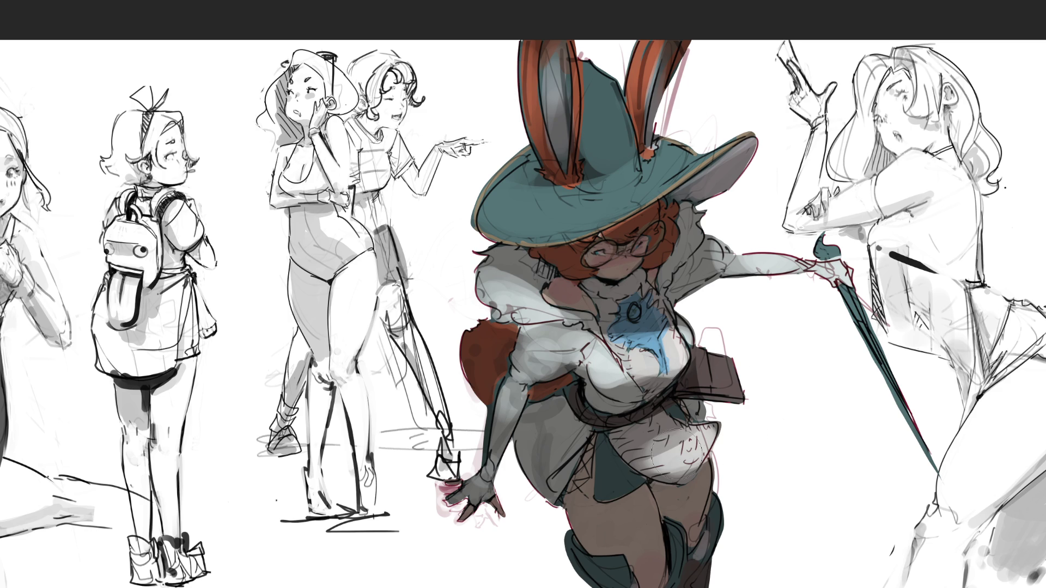
{"action": "mouse_move", "coordinate": [650, 396]}
{"action": "left_mouse_down"}
{"action": "mouse_move", "coordinate": [637, 370]}
{"action": "mouse_move", "coordinate": [662, 348]}
{"action": "mouse_move", "coordinate": [653, 327]}
{"action": "mouse_move", "coordinate": [667, 339]}
{"action": "left_mouse_up"}
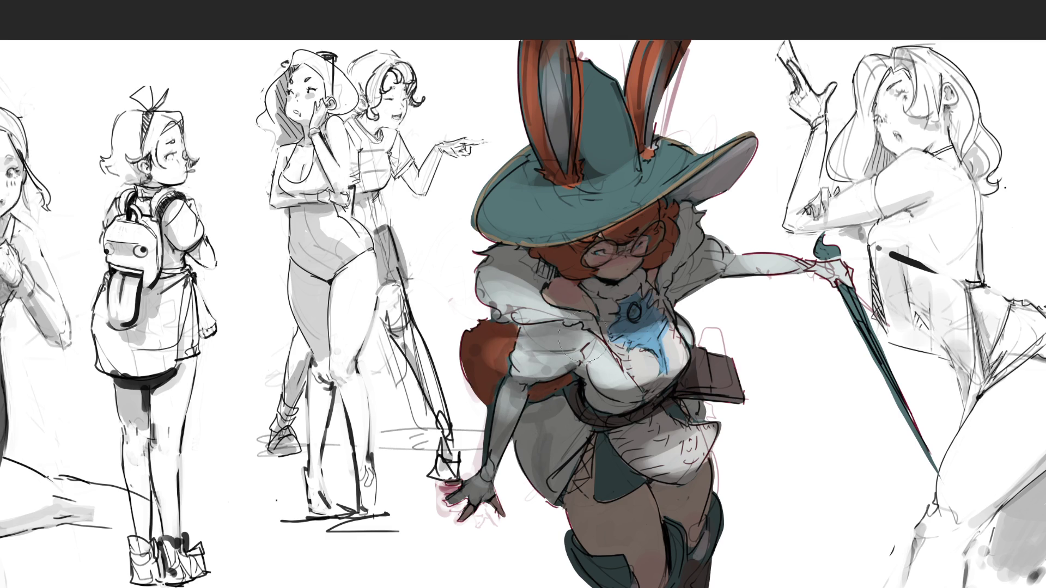
Repaint the red-brown fur by the shoulder and shade and highlight the thigh.
{"action": "mouse_move", "coordinate": [512, 355]}
{"action": "left_mouse_down"}
{"action": "mouse_move", "coordinate": [485, 348]}
{"action": "mouse_move", "coordinate": [482, 356]}
{"action": "mouse_move", "coordinate": [498, 351]}
{"action": "mouse_move", "coordinate": [480, 381]}
{"action": "mouse_move", "coordinate": [495, 348]}
{"action": "mouse_move", "coordinate": [543, 380]}
{"action": "mouse_move", "coordinate": [482, 348]}
{"action": "mouse_move", "coordinate": [482, 332]}
{"action": "mouse_move", "coordinate": [479, 363]}
{"action": "left_mouse_up"}
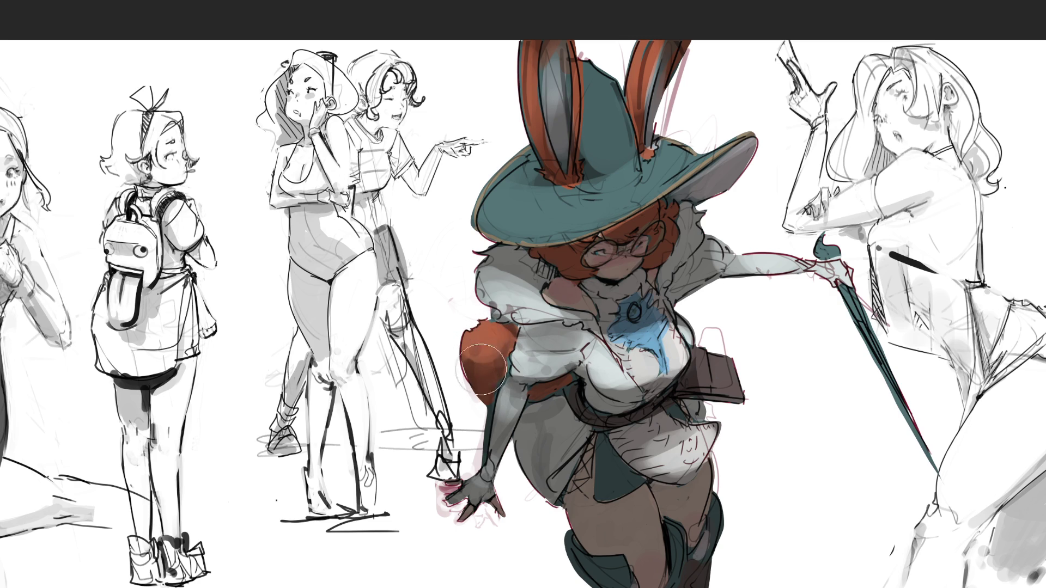
{"action": "mouse_move", "coordinate": [656, 504]}
{"action": "left_mouse_down"}
{"action": "mouse_move", "coordinate": [639, 536]}
{"action": "mouse_move", "coordinate": [613, 539]}
{"action": "left_mouse_up"}
{"action": "mouse_move", "coordinate": [621, 504]}
{"action": "left_mouse_down"}
{"action": "mouse_move", "coordinate": [613, 540]}
{"action": "mouse_move", "coordinate": [634, 523]}
{"action": "mouse_move", "coordinate": [638, 561]}
{"action": "mouse_move", "coordinate": [610, 512]}
{"action": "mouse_move", "coordinate": [605, 544]}
{"action": "mouse_move", "coordinate": [626, 490]}
{"action": "mouse_move", "coordinate": [615, 565]}
{"action": "mouse_move", "coordinate": [664, 566]}
{"action": "mouse_move", "coordinate": [659, 577]}
{"action": "mouse_move", "coordinate": [626, 539]}
{"action": "mouse_move", "coordinate": [638, 516]}
{"action": "mouse_move", "coordinate": [631, 537]}
{"action": "mouse_move", "coordinate": [708, 528]}
{"action": "mouse_move", "coordinate": [724, 539]}
{"action": "mouse_move", "coordinate": [739, 496]}
{"action": "mouse_move", "coordinate": [719, 468]}
{"action": "mouse_move", "coordinate": [702, 523]}
{"action": "mouse_move", "coordinate": [707, 586]}
{"action": "mouse_move", "coordinate": [680, 544]}
{"action": "mouse_move", "coordinate": [556, 468]}
{"action": "mouse_move", "coordinate": [578, 441]}
{"action": "mouse_move", "coordinate": [555, 490]}
{"action": "mouse_move", "coordinate": [528, 490]}
{"action": "mouse_move", "coordinate": [533, 479]}
{"action": "mouse_move", "coordinate": [521, 506]}
{"action": "mouse_move", "coordinate": [556, 436]}
{"action": "mouse_move", "coordinate": [509, 486]}
{"action": "mouse_move", "coordinate": [480, 490]}
{"action": "mouse_move", "coordinate": [515, 545]}
{"action": "mouse_move", "coordinate": [585, 549]}
{"action": "left_mouse_up"}
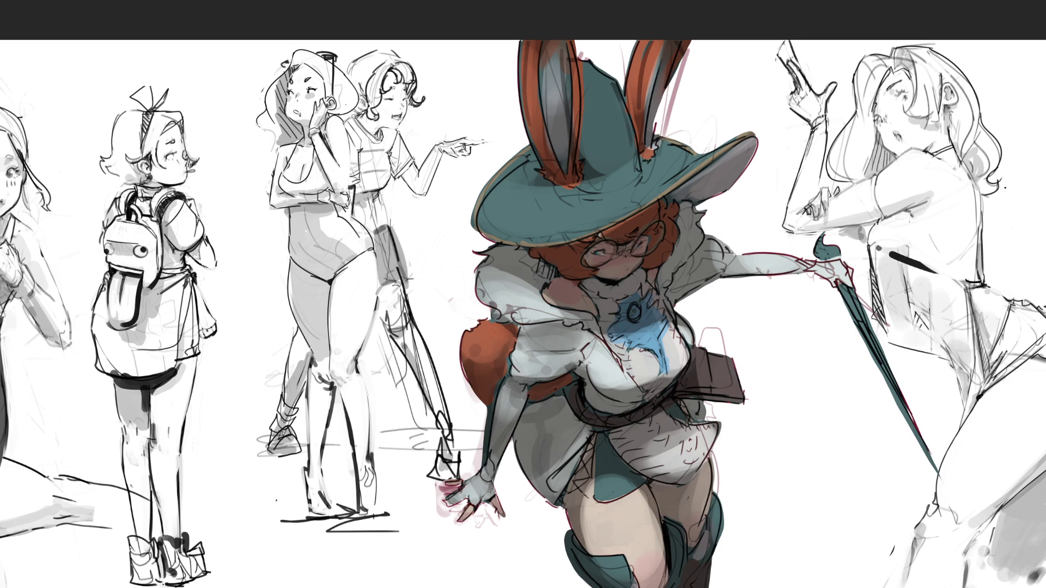
Shade the hair under the brim, touch up the brim's right tip, and darken the fur collar.
{"action": "left_click_drag", "start_coordinate": [578, 240], "coordinate": [648, 209]}
{"action": "left_click_drag", "start_coordinate": [771, 136], "coordinate": [733, 157]}
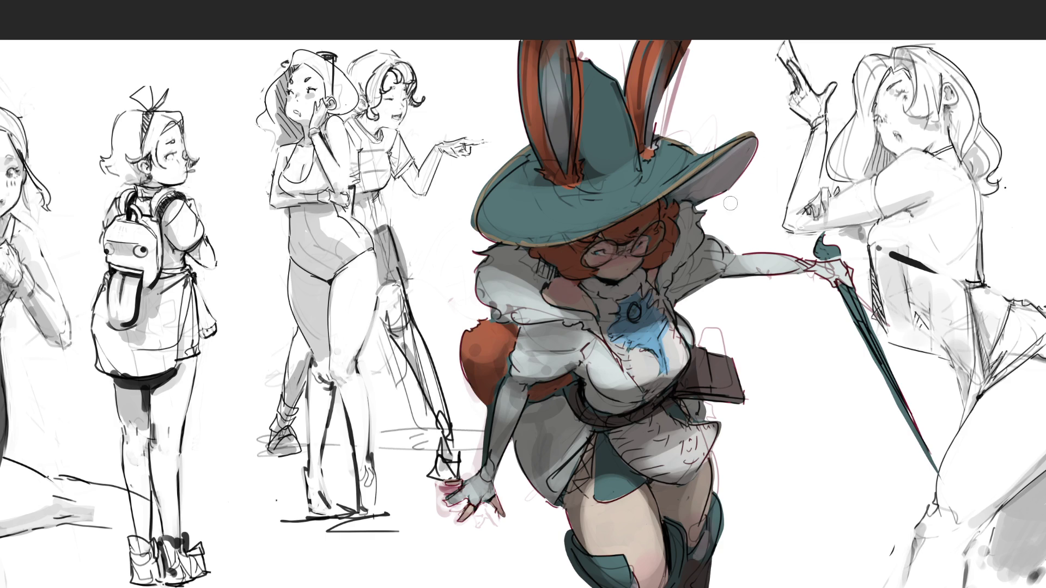
{"action": "left_click_drag", "start_coordinate": [730, 204], "coordinate": [728, 215]}
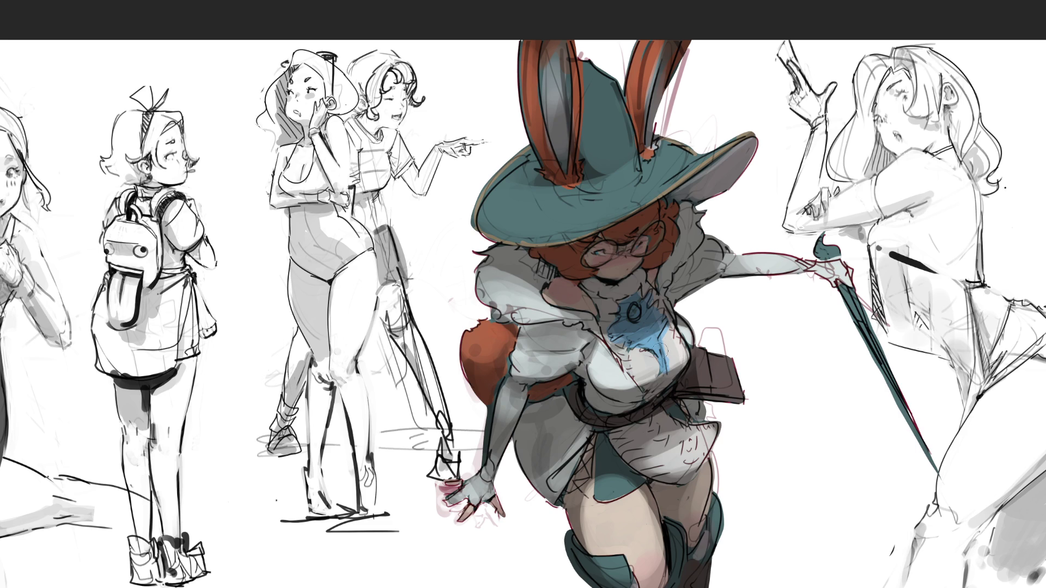
Enlarge the brush and sweep red over the ears, hand and body line art.
{"action": "key", "text": "bracketright"}
{"action": "key", "text": "bracketright"}
{"action": "key", "text": "bracketright"}
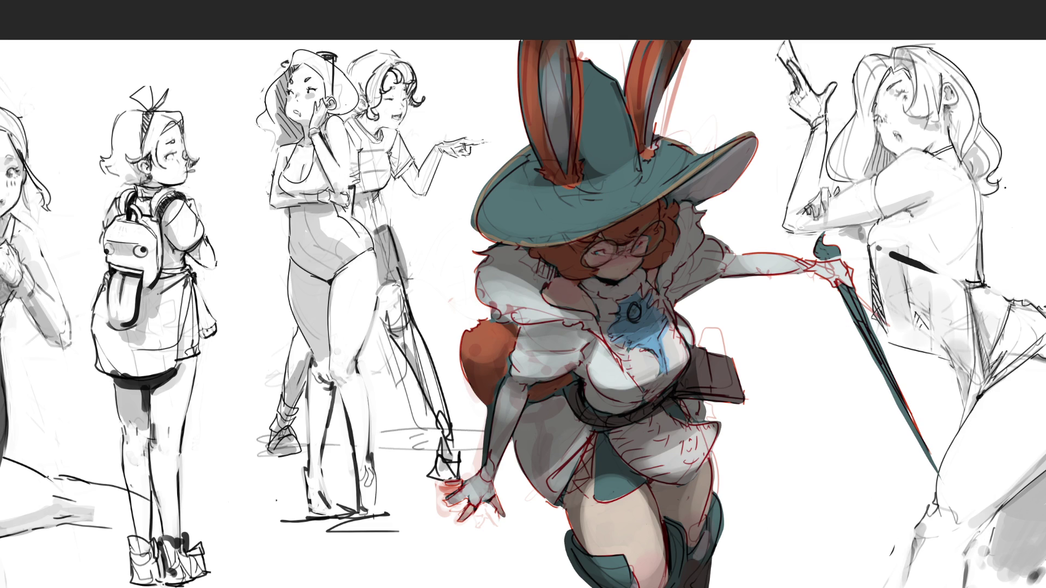
{"action": "left_click_drag", "start_coordinate": [702, 218], "coordinate": [700, 303]}
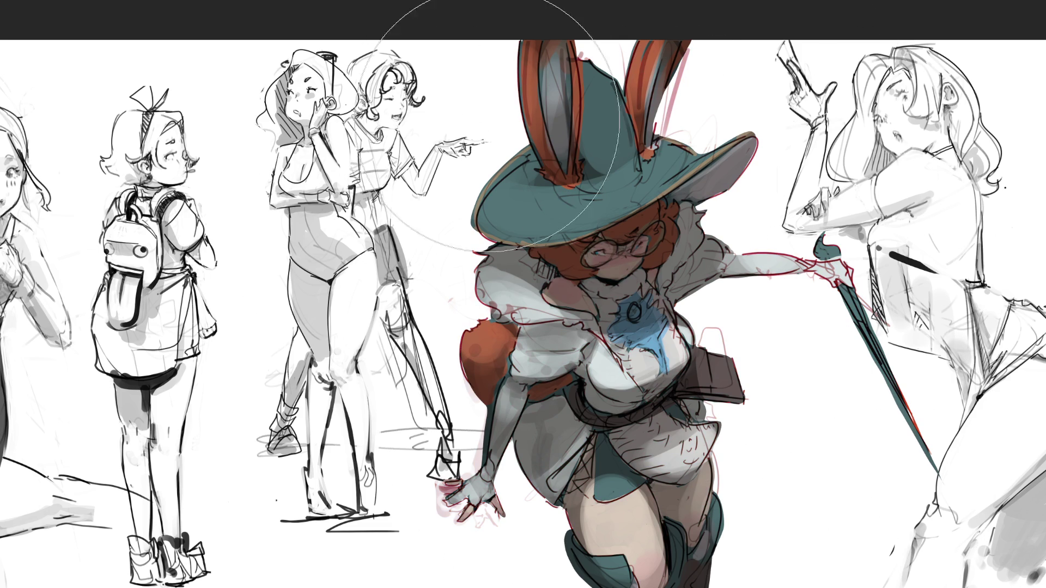
{"action": "mouse_move", "coordinate": [572, 105]}
{"action": "left_mouse_down"}
{"action": "mouse_move", "coordinate": [653, 339]}
{"action": "mouse_move", "coordinate": [1018, 556]}
{"action": "left_mouse_up"}
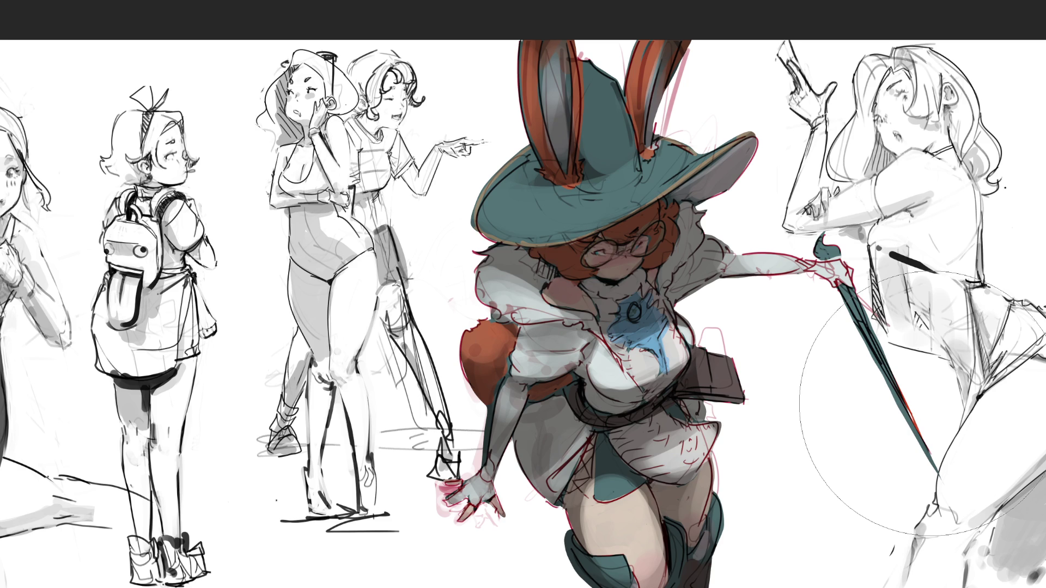
Return to the large soft brush and tint the hat, body and legs dark brown.
{"action": "key", "text": "t"}
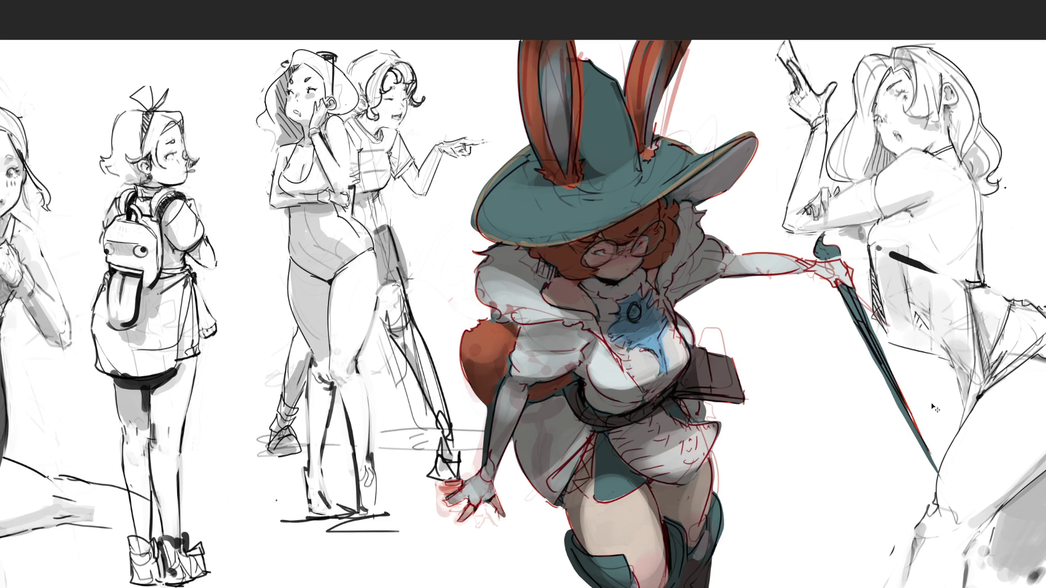
{"action": "key", "text": "b"}
{"action": "mouse_move", "coordinate": [773, 326]}
{"action": "left_mouse_down"}
{"action": "mouse_move", "coordinate": [770, 210]}
{"action": "mouse_move", "coordinate": [467, 360]}
{"action": "mouse_move", "coordinate": [899, 468]}
{"action": "mouse_move", "coordinate": [514, 114]}
{"action": "left_mouse_up"}
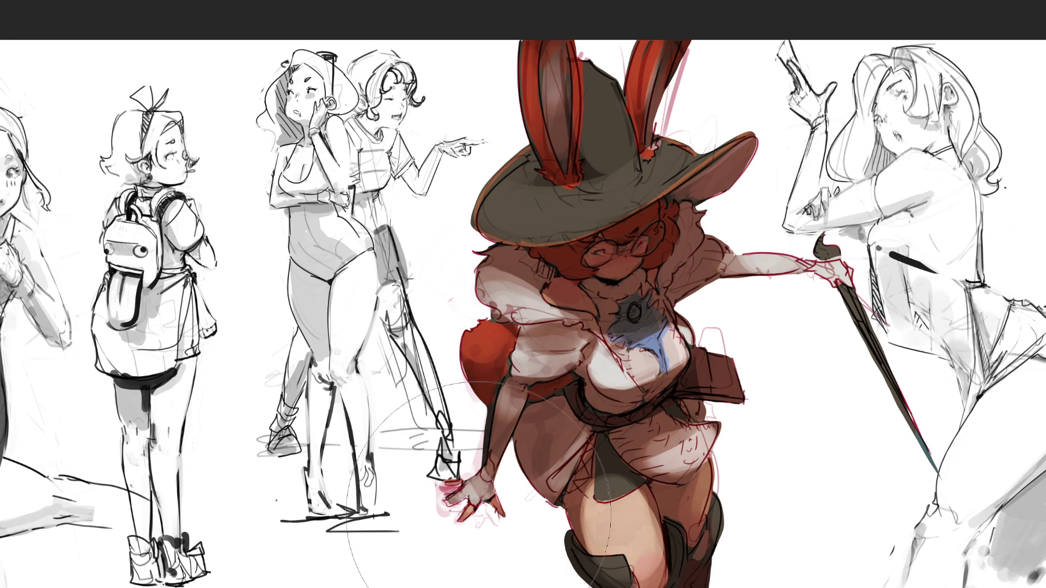
Paint teal over the boot, cane, hat, ears and arm, and warm the thigh and hair toward orange.
{"action": "left_click_drag", "start_coordinate": [773, 534], "coordinate": [795, 512]}
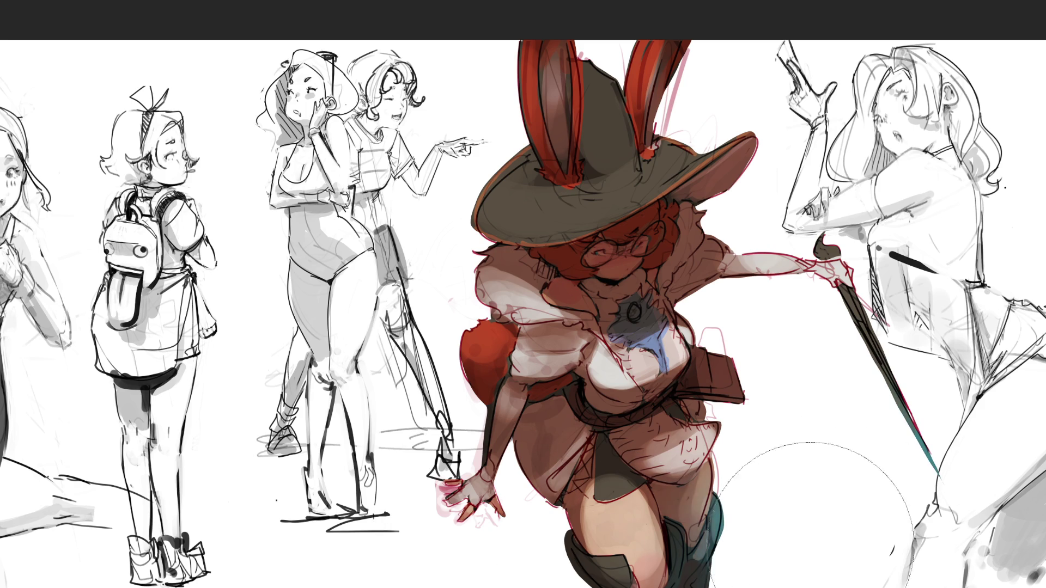
{"action": "left_click_drag", "start_coordinate": [871, 468], "coordinate": [895, 489]}
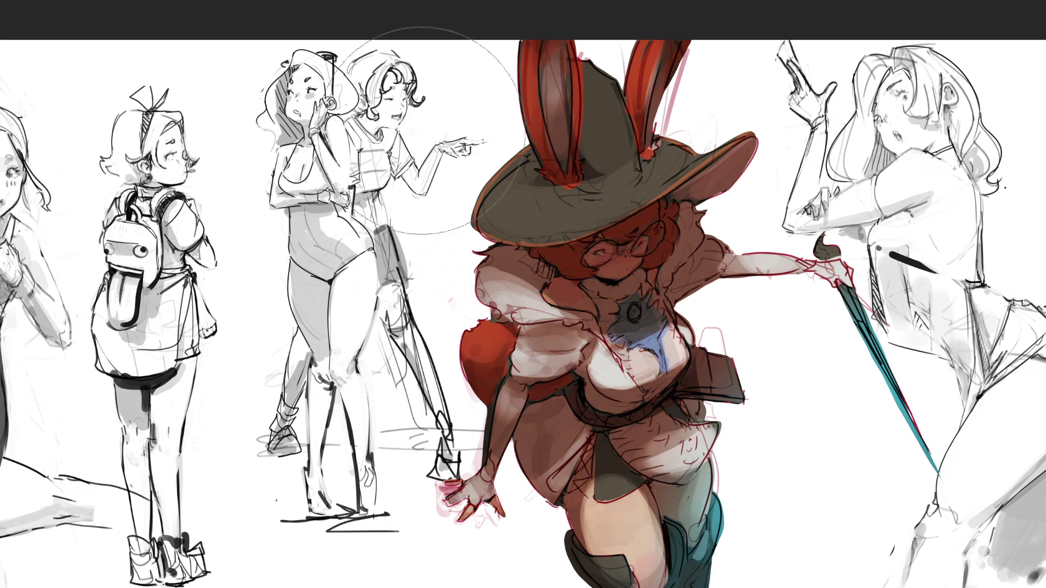
{"action": "left_click_drag", "start_coordinate": [533, 130], "coordinate": [590, 120]}
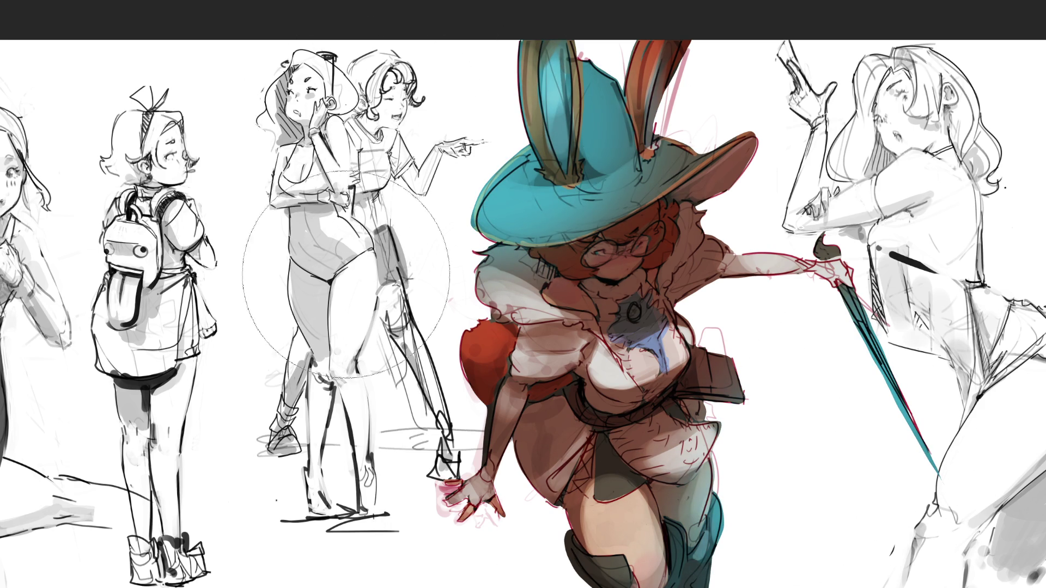
{"action": "left_click", "coordinate": [471, 493]}
{"action": "left_click_drag", "start_coordinate": [730, 272], "coordinate": [839, 256]}
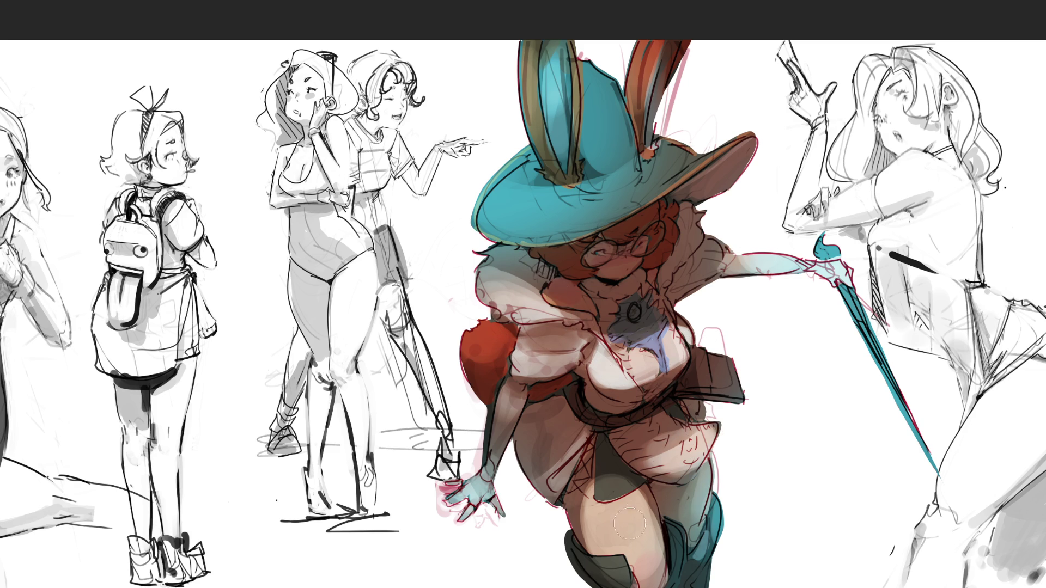
{"action": "mouse_move", "coordinate": [629, 523]}
{"action": "left_mouse_down"}
{"action": "mouse_move", "coordinate": [620, 572]}
{"action": "mouse_move", "coordinate": [610, 488]}
{"action": "left_mouse_up"}
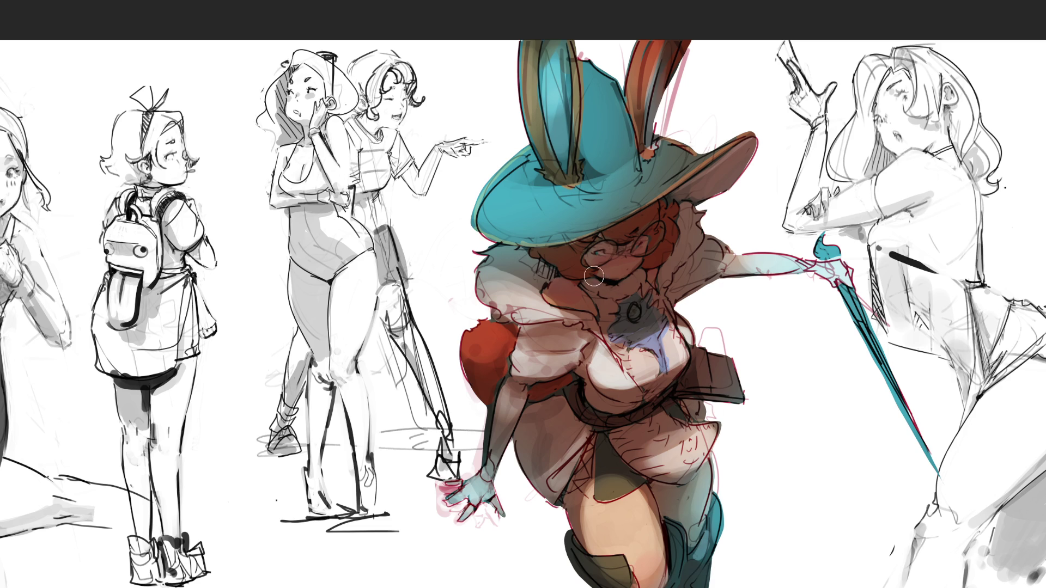
{"action": "mouse_move", "coordinate": [629, 220]}
{"action": "left_mouse_down"}
{"action": "mouse_move", "coordinate": [665, 214]}
{"action": "mouse_move", "coordinate": [661, 239]}
{"action": "left_mouse_up"}
Undo the last tint, then shade the hat, ears and coat a darker grey.
{"action": "key", "text": "ctrl+z"}
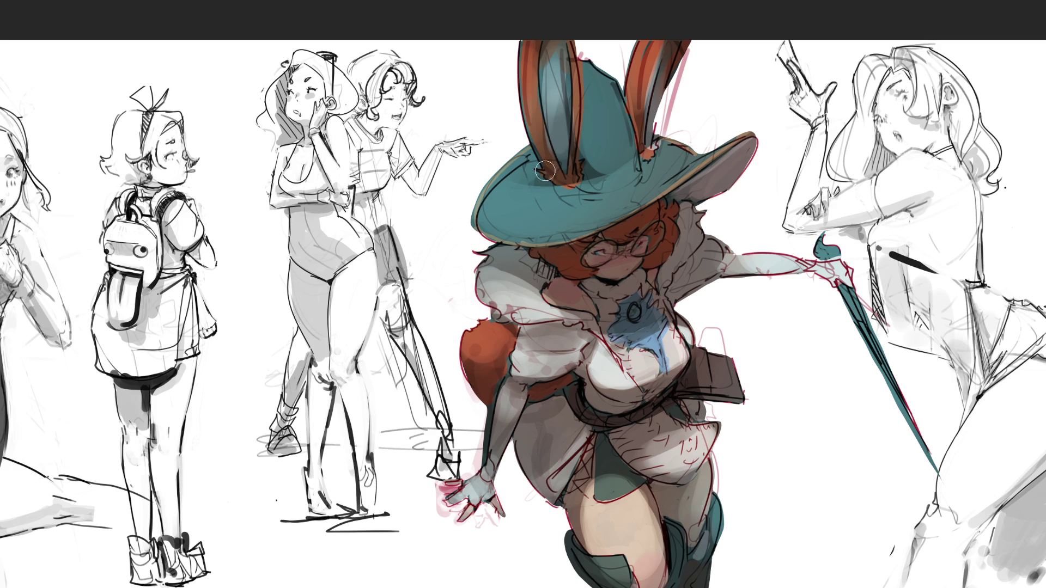
{"action": "left_click", "coordinate": [687, 174]}
{"action": "mouse_move", "coordinate": [425, 294]}
{"action": "left_mouse_down"}
{"action": "mouse_move", "coordinate": [740, 365]}
{"action": "mouse_move", "coordinate": [686, 144]}
{"action": "left_mouse_up"}
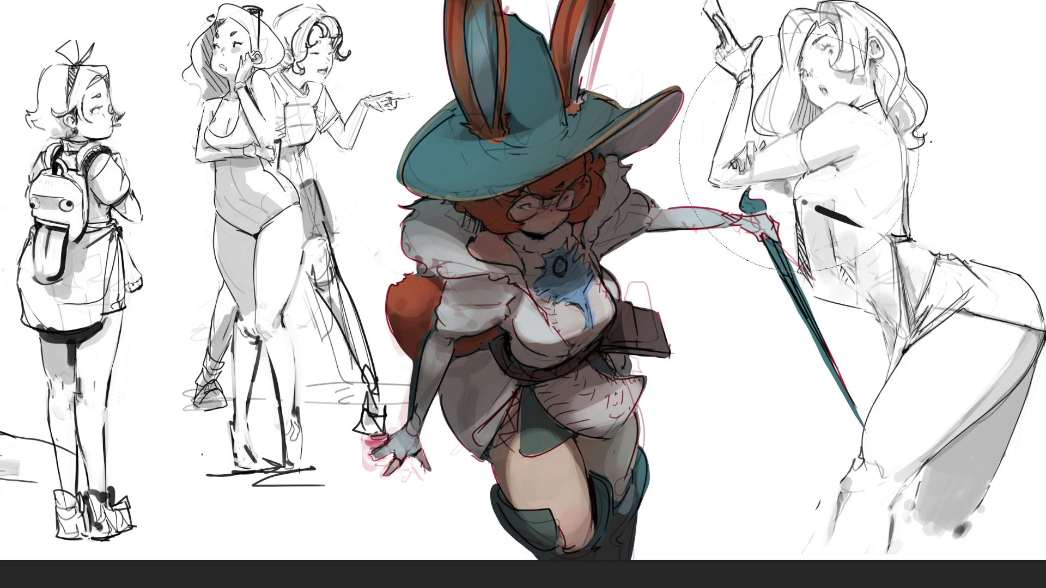
Shrink the brush and shade under the hat brim lavender, restore orange-brown hair, and outline its right edge.
{"action": "key", "text": "bracketleft"}
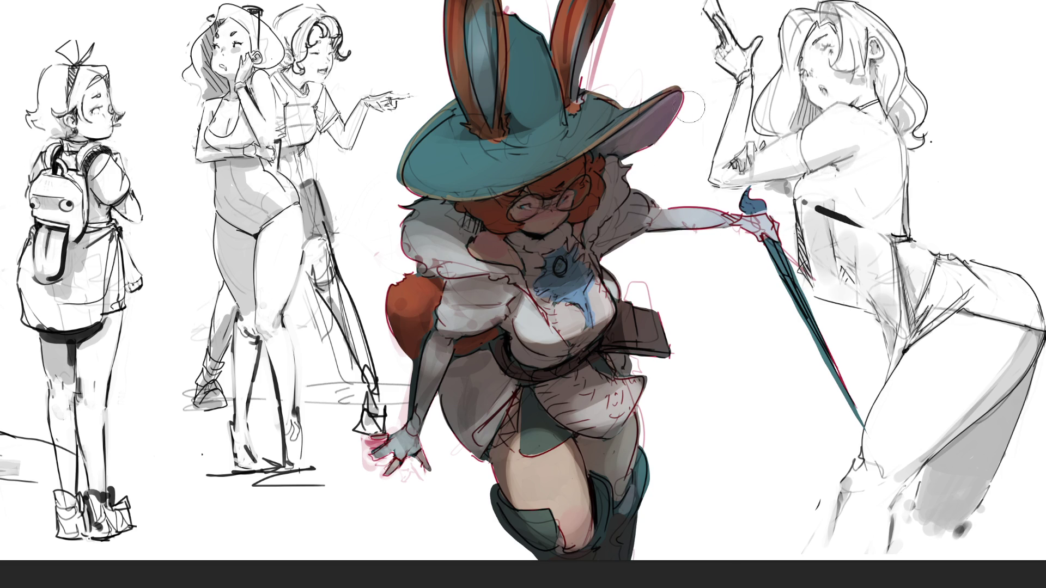
{"action": "mouse_move", "coordinate": [691, 107]}
{"action": "left_mouse_down"}
{"action": "mouse_move", "coordinate": [675, 97]}
{"action": "mouse_move", "coordinate": [610, 158]}
{"action": "left_mouse_up"}
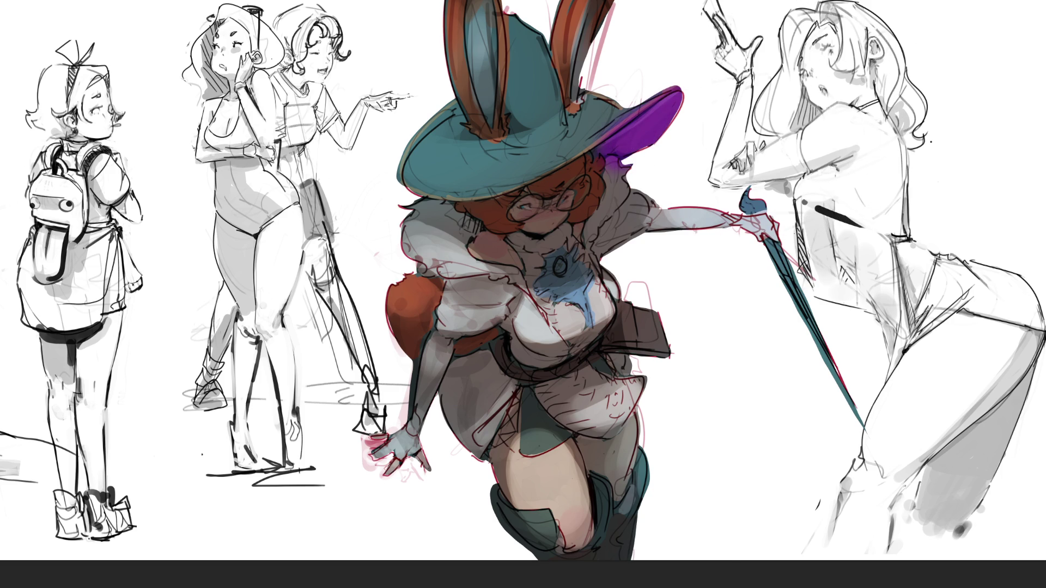
{"action": "left_click_drag", "start_coordinate": [675, 101], "coordinate": [580, 175]}
{"action": "left_click_drag", "start_coordinate": [621, 131], "coordinate": [692, 90]}
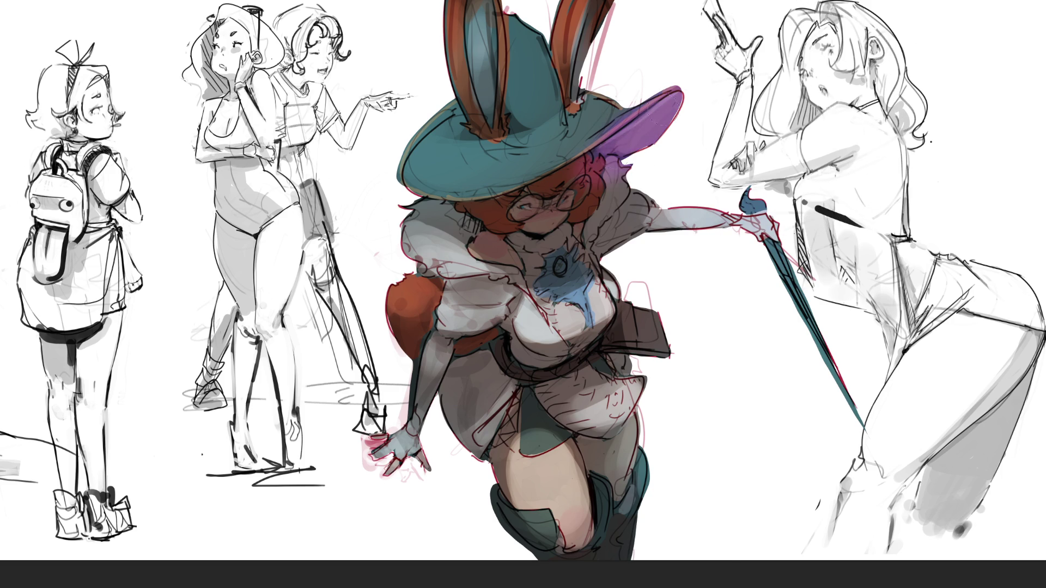
{"action": "mouse_move", "coordinate": [558, 177]}
{"action": "left_mouse_down"}
{"action": "mouse_move", "coordinate": [605, 164]}
{"action": "mouse_move", "coordinate": [561, 170]}
{"action": "left_mouse_up"}
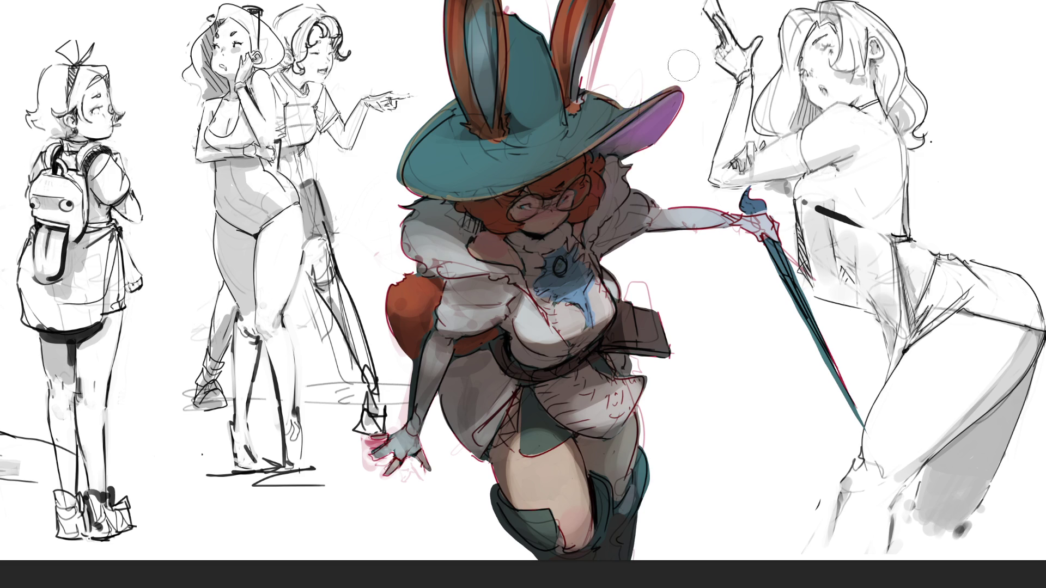
{"action": "left_click_drag", "start_coordinate": [668, 125], "coordinate": [682, 94]}
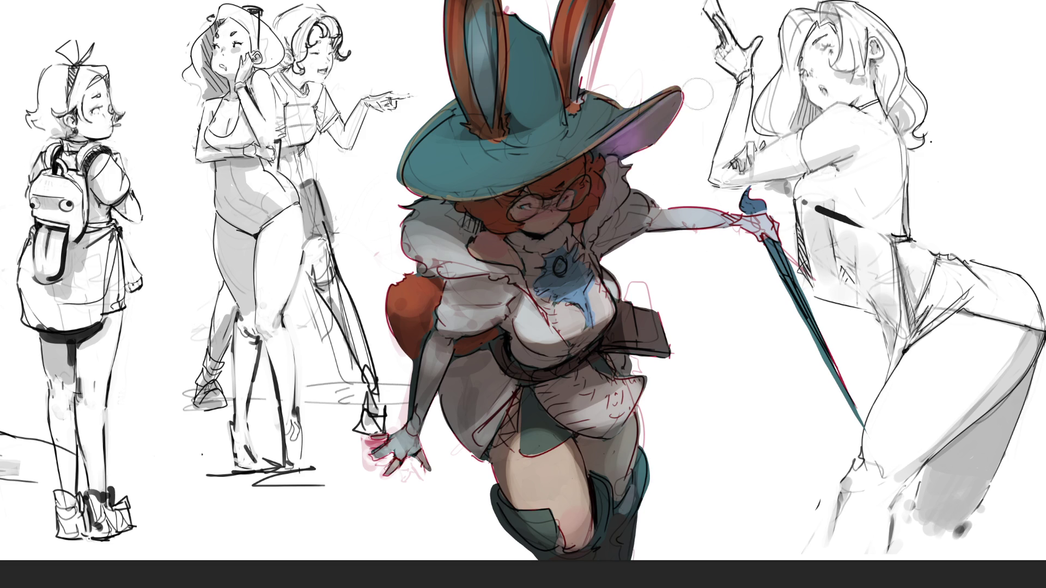
{"action": "mouse_move", "coordinate": [675, 139]}
{"action": "left_mouse_down"}
{"action": "mouse_move", "coordinate": [652, 88]}
{"action": "mouse_move", "coordinate": [678, 128]}
{"action": "left_mouse_up"}
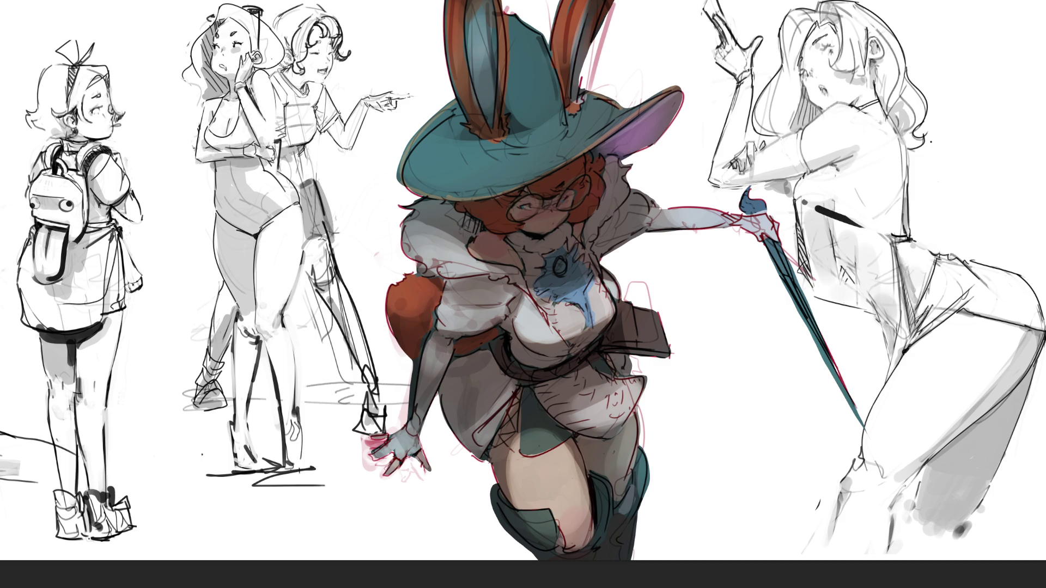
Darken the brim underside pinkish-beige, add skin tone beside the face, and lighten a sleeve patch.
{"action": "mouse_move", "coordinate": [654, 147]}
{"action": "left_mouse_down"}
{"action": "mouse_move", "coordinate": [583, 163]}
{"action": "mouse_move", "coordinate": [686, 92]}
{"action": "mouse_move", "coordinate": [589, 135]}
{"action": "left_mouse_up"}
{"action": "left_click_drag", "start_coordinate": [675, 104], "coordinate": [651, 141]}
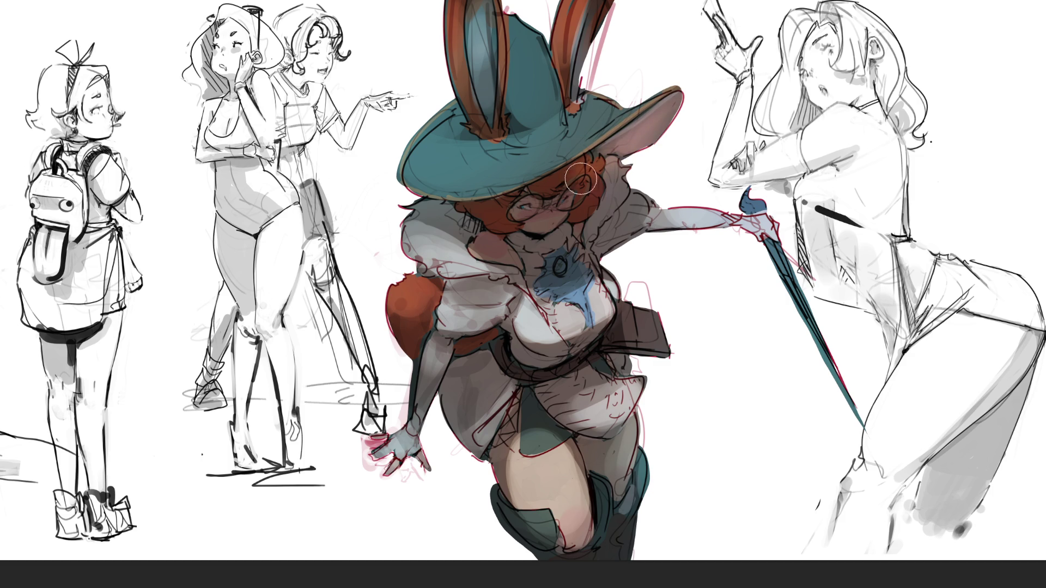
{"action": "mouse_move", "coordinate": [689, 68]}
{"action": "left_mouse_down"}
{"action": "mouse_move", "coordinate": [656, 125]}
{"action": "mouse_move", "coordinate": [637, 136]}
{"action": "left_mouse_up"}
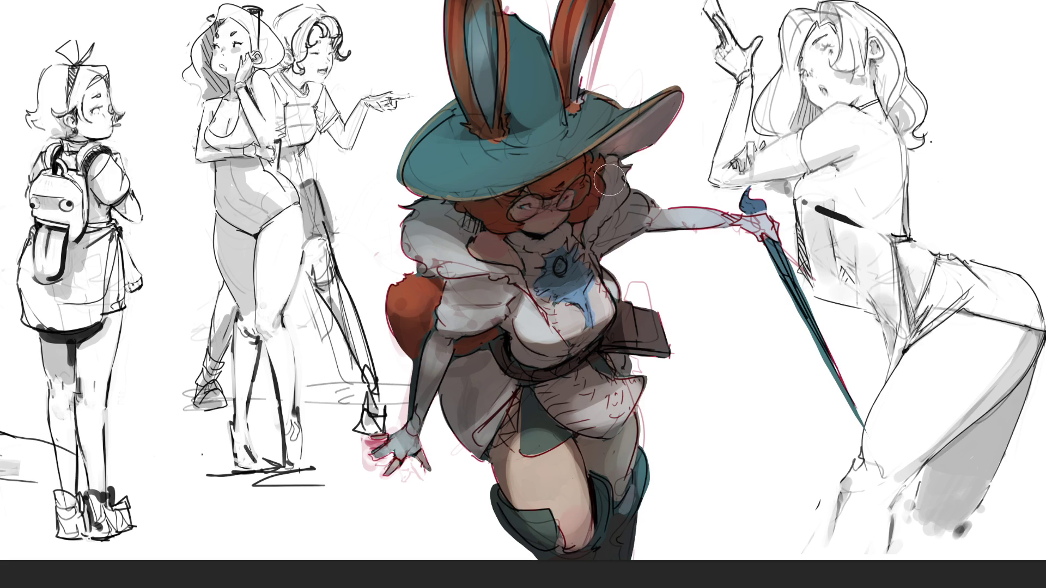
{"action": "left_click_drag", "start_coordinate": [601, 174], "coordinate": [573, 226]}
{"action": "left_click_drag", "start_coordinate": [595, 163], "coordinate": [594, 202]}
{"action": "left_click_drag", "start_coordinate": [452, 301], "coordinate": [472, 325]}
Paint the chest brooch a saturated blue gem and fill the brim underside with magenta.
{"action": "left_click_drag", "start_coordinate": [563, 262], "coordinate": [560, 269]}
{"action": "left_click_drag", "start_coordinate": [564, 267], "coordinate": [569, 267]}
{"action": "mouse_move", "coordinate": [599, 148]}
{"action": "left_mouse_down"}
{"action": "mouse_move", "coordinate": [666, 119]}
{"action": "mouse_move", "coordinate": [636, 146]}
{"action": "mouse_move", "coordinate": [644, 152]}
{"action": "mouse_move", "coordinate": [616, 150]}
{"action": "mouse_move", "coordinate": [664, 120]}
{"action": "mouse_move", "coordinate": [621, 136]}
{"action": "mouse_move", "coordinate": [661, 127]}
{"action": "mouse_move", "coordinate": [626, 142]}
{"action": "mouse_move", "coordinate": [676, 82]}
{"action": "mouse_move", "coordinate": [652, 139]}
{"action": "left_mouse_up"}
{"action": "left_click_drag", "start_coordinate": [685, 93], "coordinate": [624, 156]}
Cover the magenta under the brim with grey and add red-orange hair on both sides of the glasses.
{"action": "left_click_drag", "start_coordinate": [643, 117], "coordinate": [618, 153]}
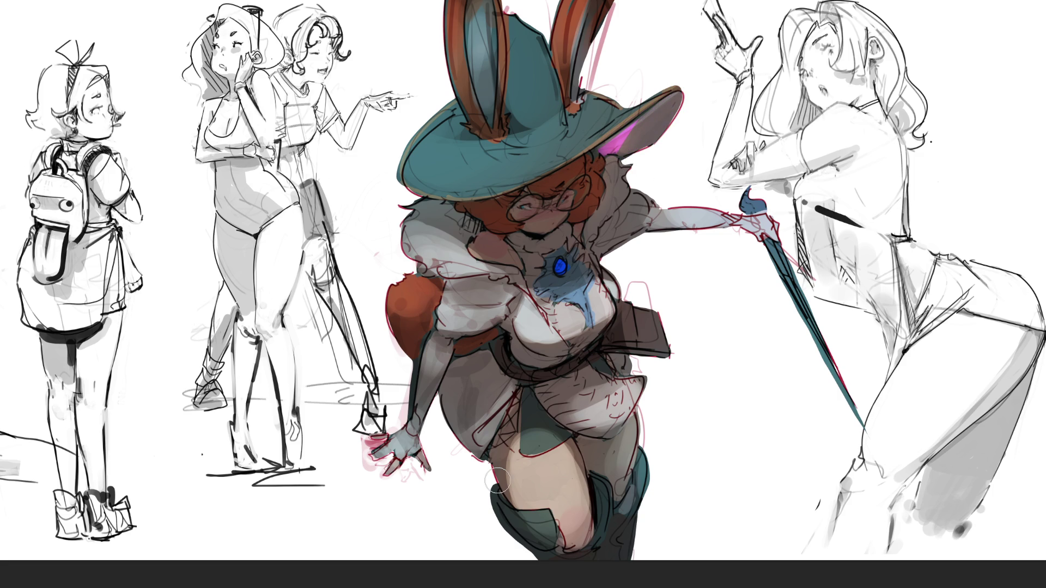
{"action": "left_click_drag", "start_coordinate": [634, 128], "coordinate": [602, 152]}
{"action": "mouse_move", "coordinate": [578, 211]}
{"action": "left_mouse_down"}
{"action": "mouse_move", "coordinate": [593, 185]}
{"action": "mouse_move", "coordinate": [582, 173]}
{"action": "mouse_move", "coordinate": [559, 182]}
{"action": "left_mouse_up"}
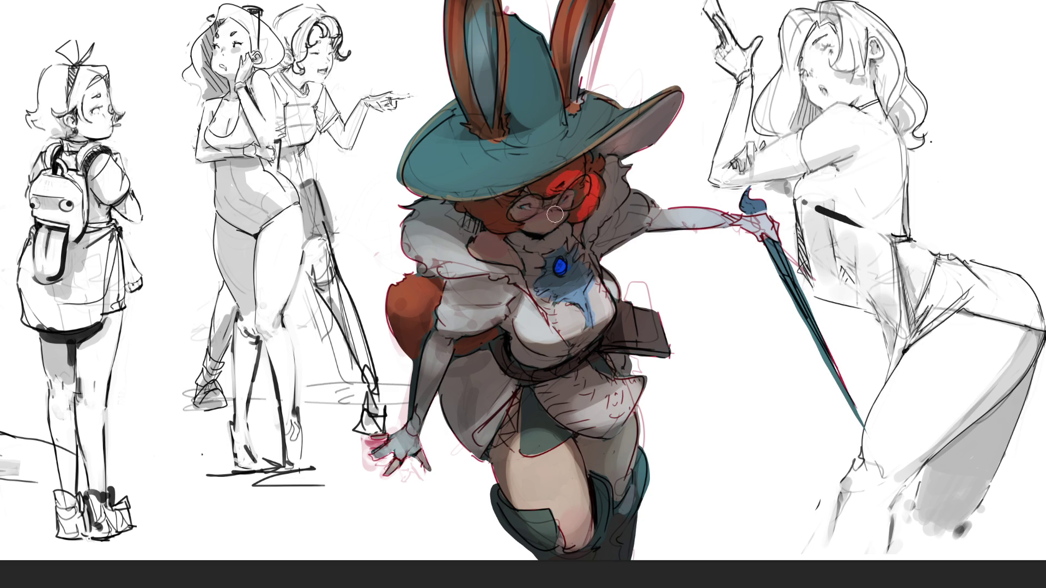
{"action": "mouse_move", "coordinate": [512, 218]}
{"action": "left_mouse_down"}
{"action": "mouse_move", "coordinate": [483, 221]}
{"action": "mouse_move", "coordinate": [572, 175]}
{"action": "mouse_move", "coordinate": [605, 171]}
{"action": "mouse_move", "coordinate": [597, 162]}
{"action": "mouse_move", "coordinate": [584, 205]}
{"action": "mouse_move", "coordinate": [597, 175]}
{"action": "mouse_move", "coordinate": [580, 199]}
{"action": "mouse_move", "coordinate": [589, 178]}
{"action": "mouse_move", "coordinate": [565, 167]}
{"action": "mouse_move", "coordinate": [594, 161]}
{"action": "left_mouse_up"}
Blush the cheek pink and recolour both glasses lenses green-yellow.
{"action": "mouse_move", "coordinate": [570, 184]}
{"action": "left_mouse_down"}
{"action": "mouse_move", "coordinate": [580, 188]}
{"action": "mouse_move", "coordinate": [567, 199]}
{"action": "mouse_move", "coordinate": [583, 182]}
{"action": "mouse_move", "coordinate": [533, 206]}
{"action": "mouse_move", "coordinate": [528, 198]}
{"action": "left_mouse_up"}
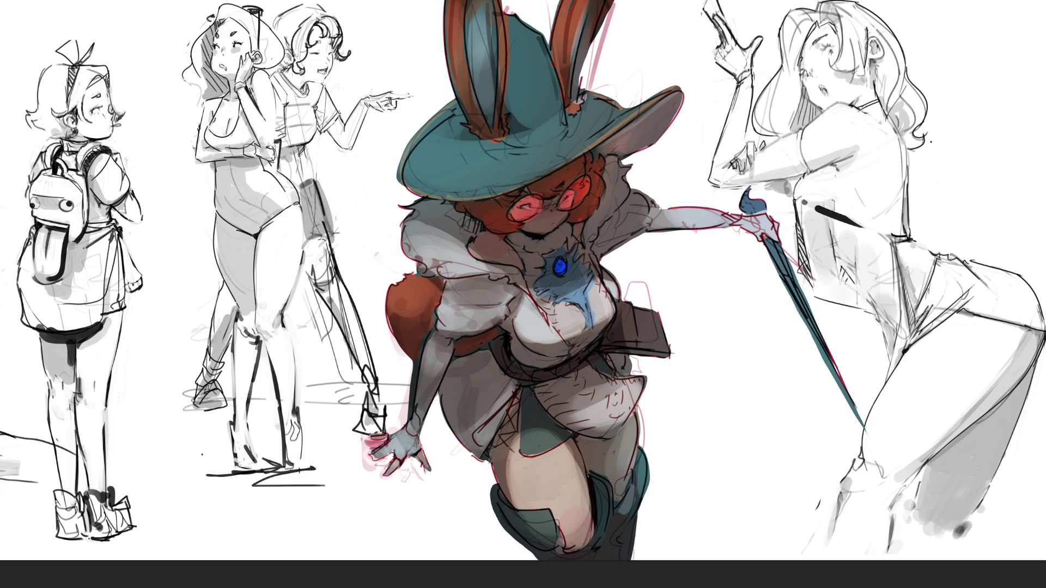
{"action": "mouse_move", "coordinate": [574, 177]}
{"action": "left_mouse_down"}
{"action": "mouse_move", "coordinate": [577, 196]}
{"action": "mouse_move", "coordinate": [578, 186]}
{"action": "left_mouse_up"}
{"action": "mouse_move", "coordinate": [531, 212]}
{"action": "left_mouse_down"}
{"action": "mouse_move", "coordinate": [523, 205]}
{"action": "mouse_move", "coordinate": [520, 218]}
{"action": "mouse_move", "coordinate": [599, 197]}
{"action": "left_mouse_up"}
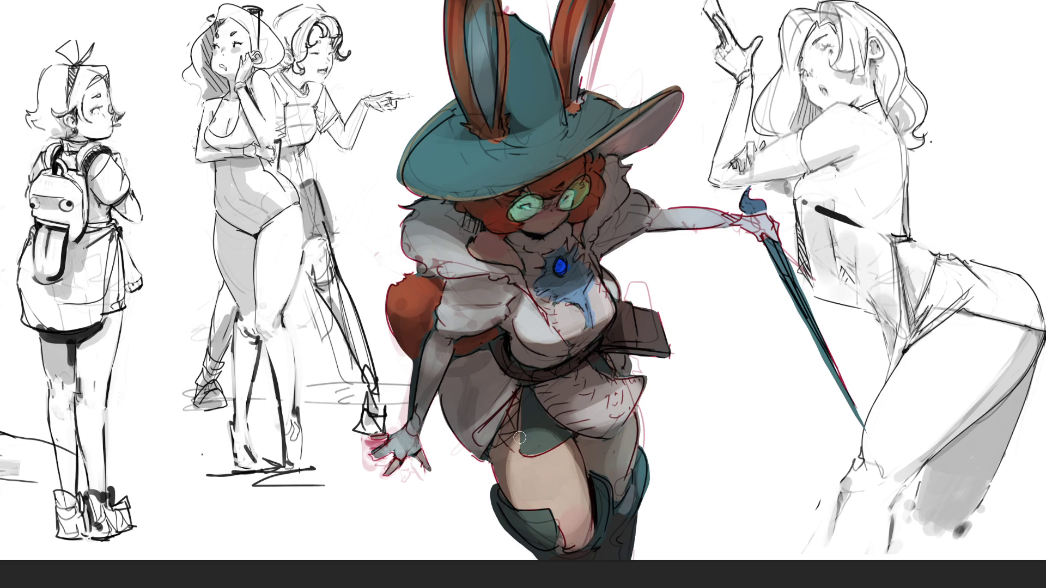
Add a soft pink glow along the thigh's edge and lighten its right side to peach.
{"action": "left_click_drag", "start_coordinate": [511, 452], "coordinate": [514, 503]}
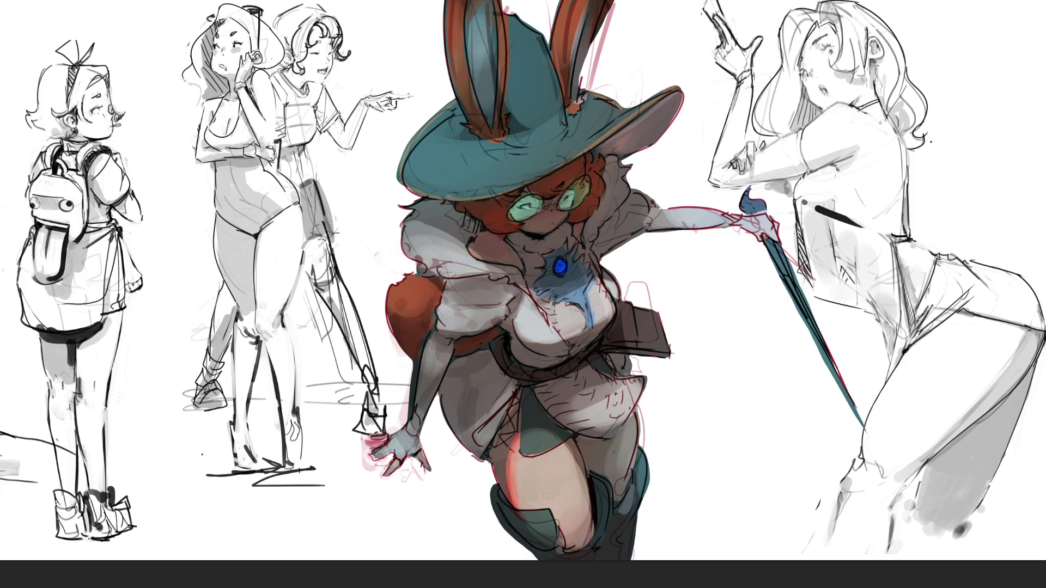
{"action": "left_click_drag", "start_coordinate": [562, 451], "coordinate": [585, 501]}
{"action": "key", "text": "ctrl+z"}
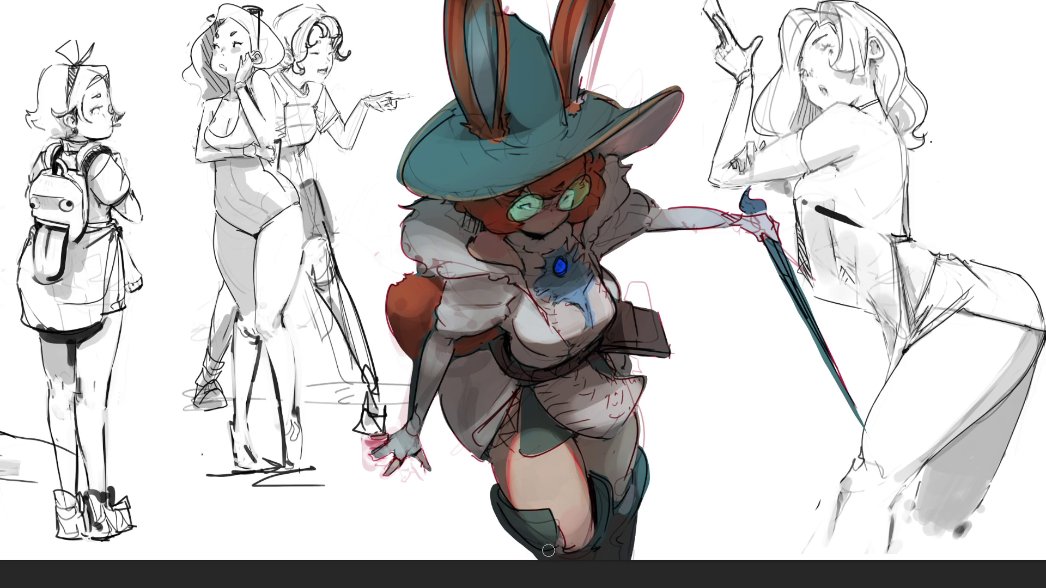
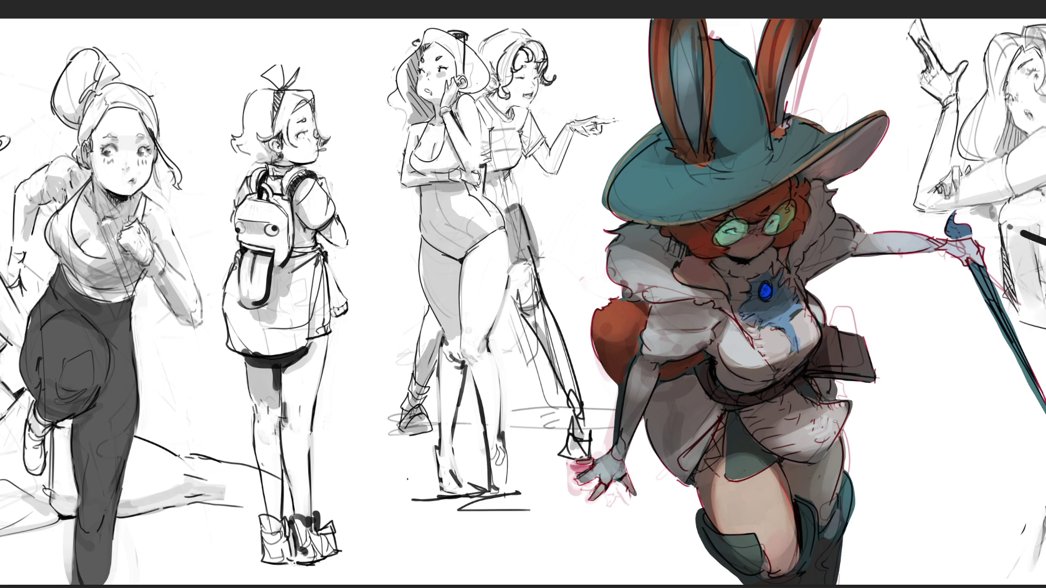
Paint white highlight strokes across the skirt and along its right edge.
{"action": "left_click_drag", "start_coordinate": [776, 443], "coordinate": [803, 437]}
{"action": "mouse_move", "coordinate": [786, 448]}
{"action": "left_mouse_down"}
{"action": "mouse_move", "coordinate": [823, 448]}
{"action": "mouse_move", "coordinate": [831, 436]}
{"action": "left_mouse_up"}
{"action": "left_click_drag", "start_coordinate": [838, 427], "coordinate": [852, 403]}
Sample the chest gem's blue, test a thin line across the skirt, then undo it.
{"action": "left_click", "coordinate": [789, 317], "text": "alt"}
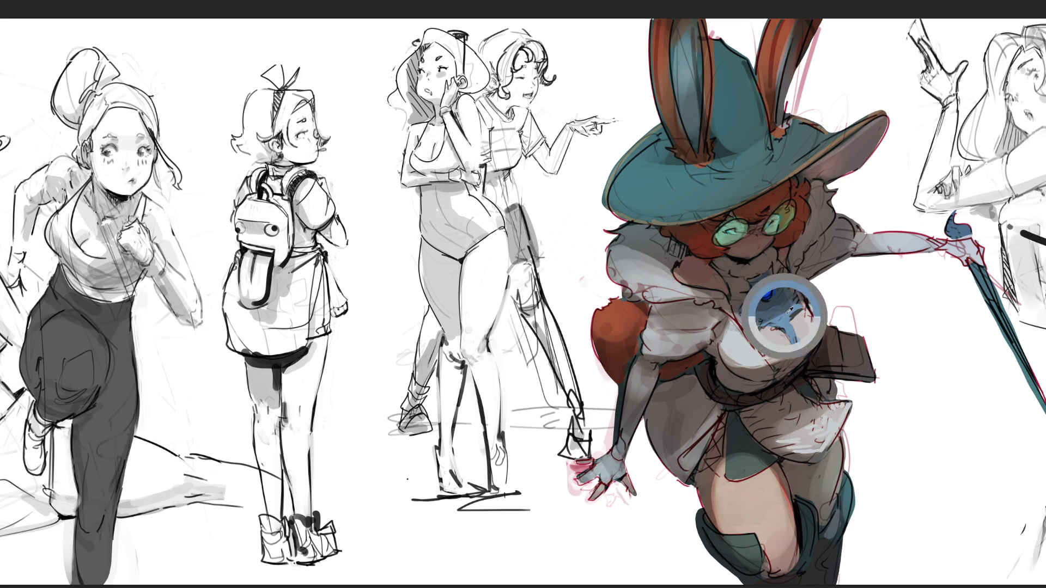
{"action": "left_click_drag", "start_coordinate": [777, 433], "coordinate": [847, 396]}
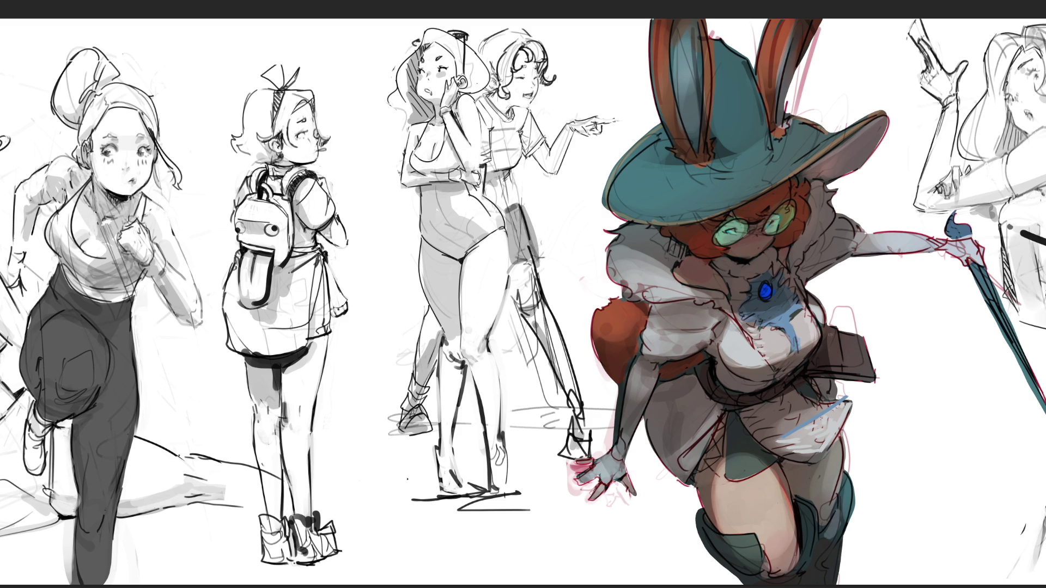
{"action": "key", "text": "ctrl+z"}
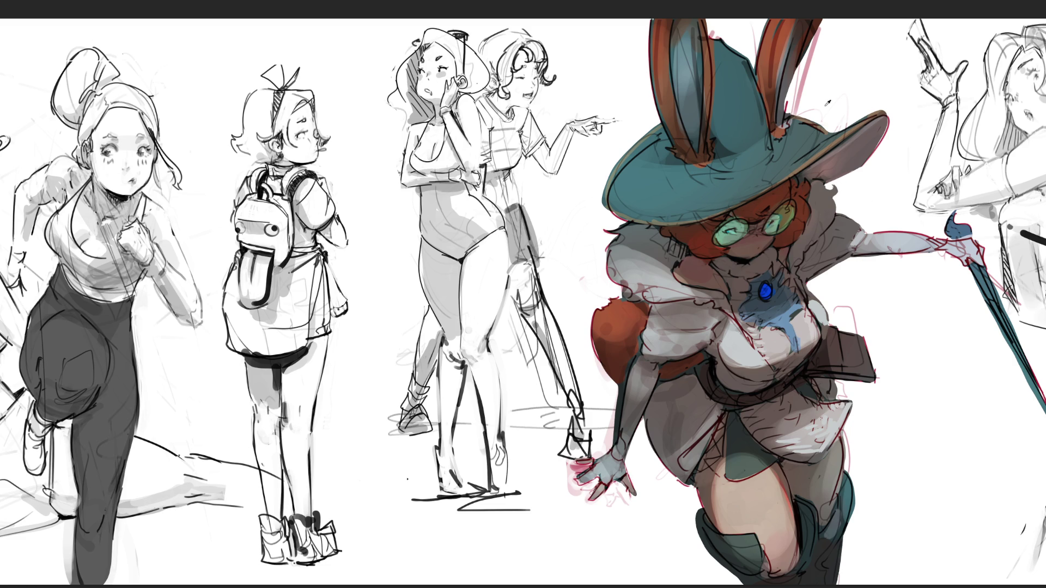
Erase the pink sketch lines down the rabbit ear's right edge, then enlarge the brush tip.
{"action": "left_click_drag", "start_coordinate": [820, 29], "coordinate": [800, 84]}
{"action": "left_click_drag", "start_coordinate": [827, 16], "coordinate": [784, 128]}
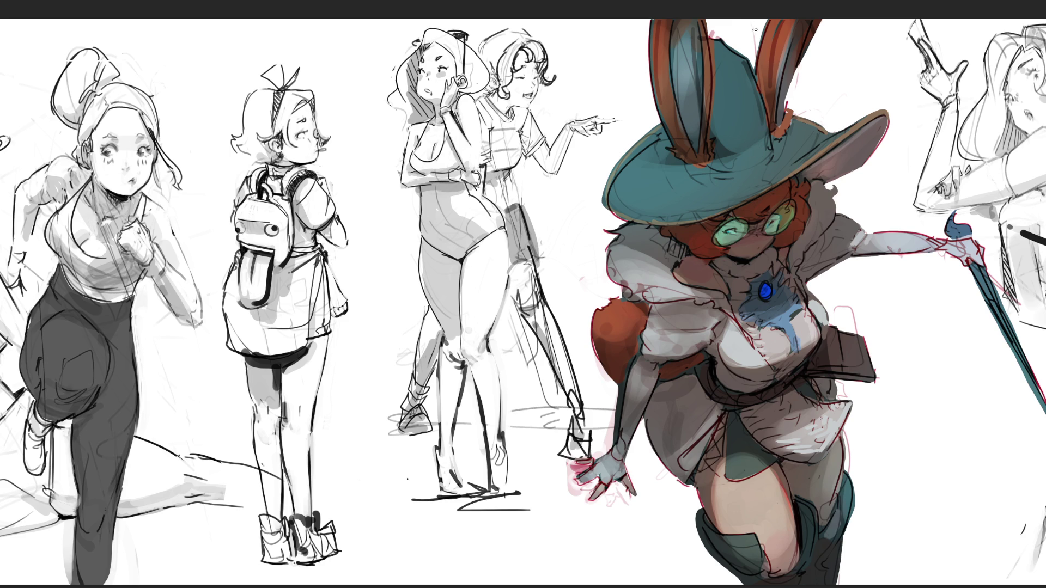
{"action": "key", "text": "bracketright"}
{"action": "key", "text": "bracketright"}
{"action": "key", "text": "bracketright"}
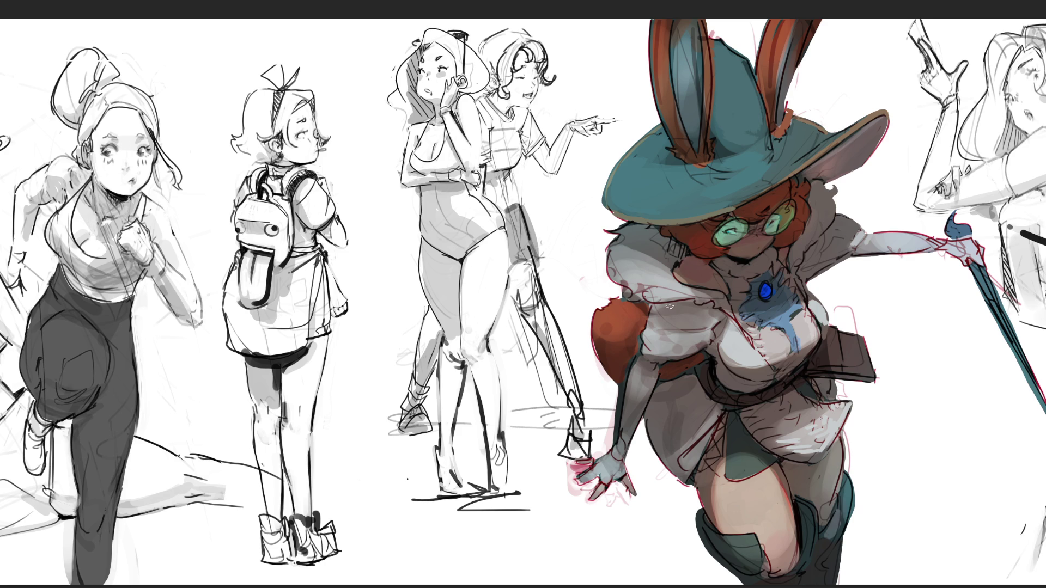
Redraw a faint dark line across the upper sleeve and add small dark strokes in the hair.
{"action": "mouse_move", "coordinate": [661, 307]}
{"action": "left_mouse_down"}
{"action": "mouse_move", "coordinate": [713, 303]}
{"action": "mouse_move", "coordinate": [726, 319]}
{"action": "left_mouse_up"}
{"action": "key", "text": "ctrl+z"}
{"action": "mouse_move", "coordinate": [652, 306]}
{"action": "left_mouse_down"}
{"action": "mouse_move", "coordinate": [690, 303]}
{"action": "mouse_move", "coordinate": [728, 319]}
{"action": "left_mouse_up"}
{"action": "mouse_move", "coordinate": [681, 246]}
{"action": "left_mouse_down"}
{"action": "mouse_move", "coordinate": [659, 252]}
{"action": "mouse_move", "coordinate": [680, 256]}
{"action": "left_mouse_up"}
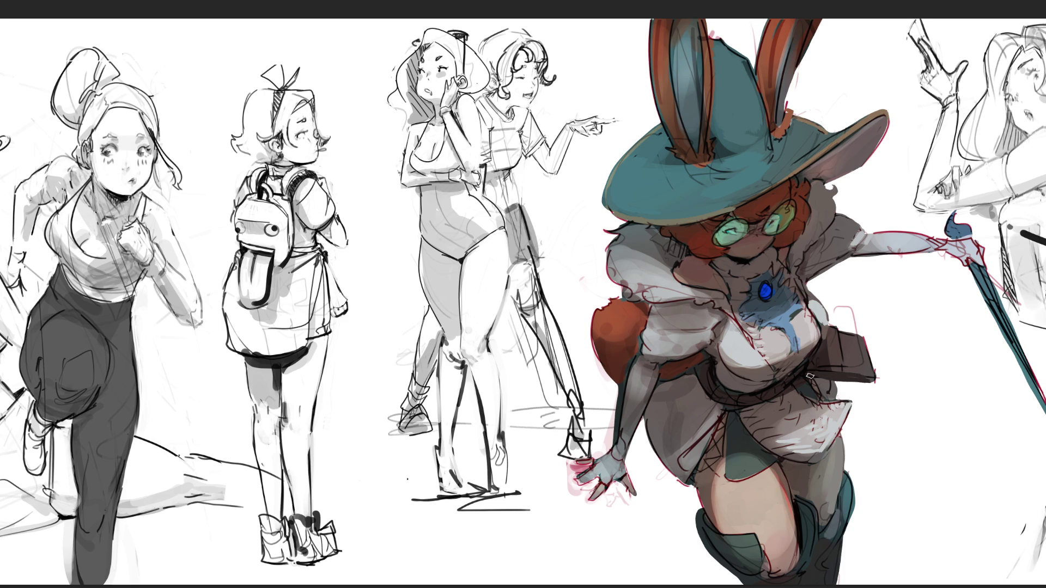
Thicken the belt's lower edge with dark paint, discarding a trial line down its right edge.
{"action": "left_click_drag", "start_coordinate": [809, 377], "coordinate": [869, 383]}
{"action": "left_click_drag", "start_coordinate": [865, 326], "coordinate": [888, 400]}
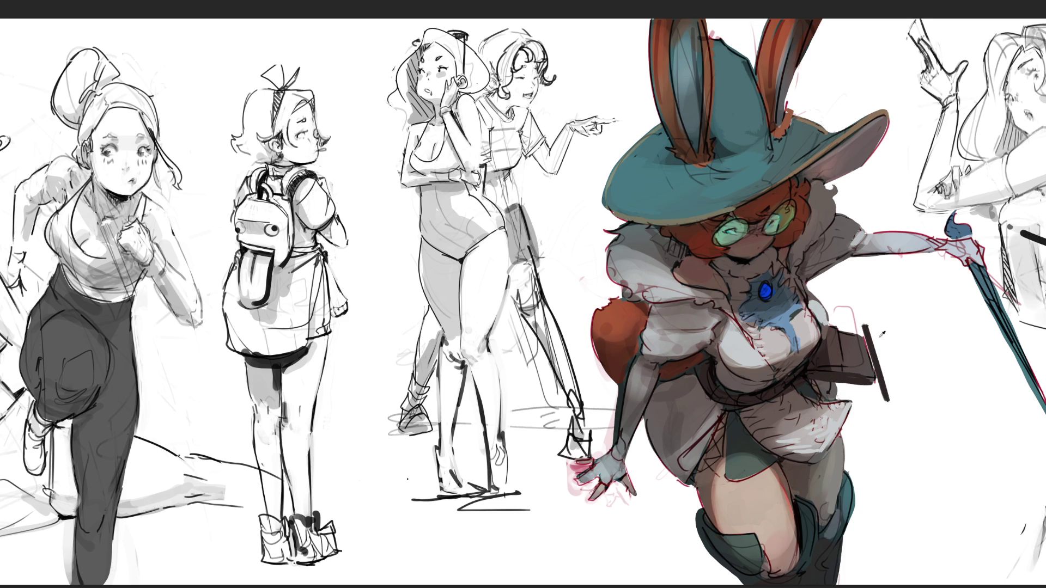
{"action": "key", "text": "ctrl+z"}
{"action": "key", "text": "ctrl+z"}
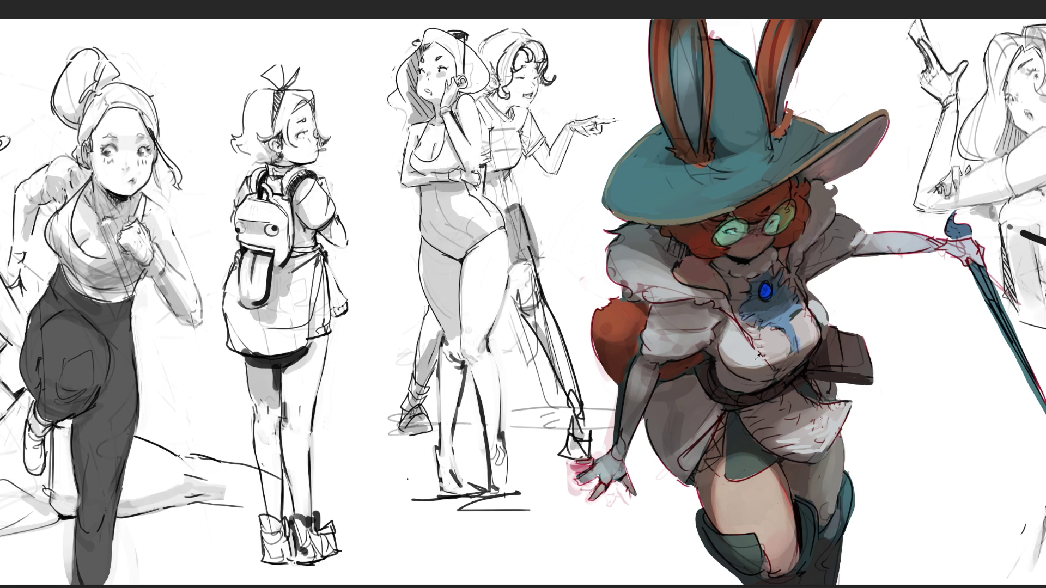
Lighten below the bust and shade the top of the thigh a deep reddish tone.
{"action": "left_click_drag", "start_coordinate": [733, 371], "coordinate": [770, 375]}
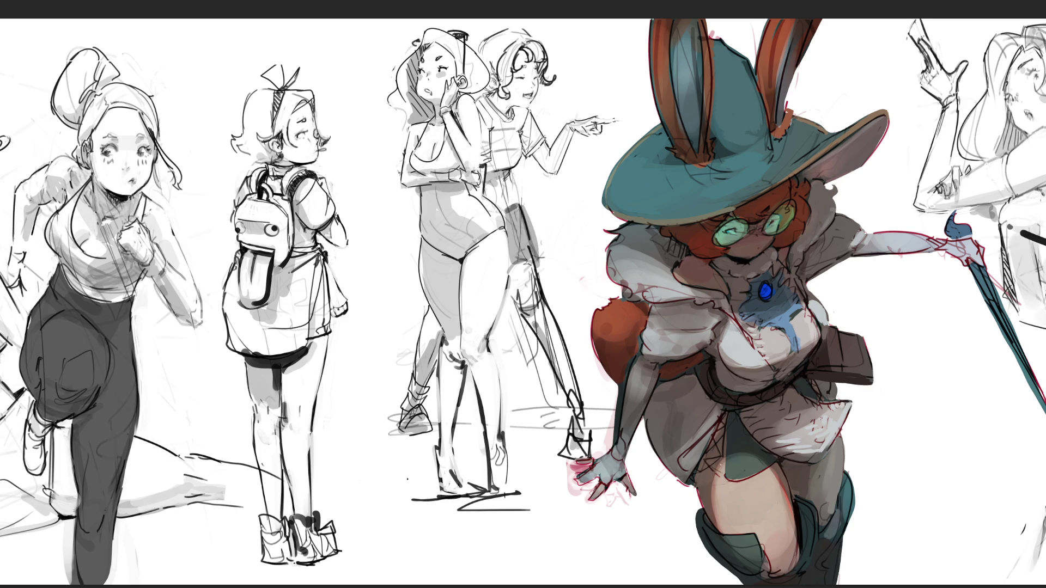
{"action": "mouse_move", "coordinate": [701, 459]}
{"action": "left_mouse_down"}
{"action": "mouse_move", "coordinate": [723, 477]}
{"action": "mouse_move", "coordinate": [697, 458]}
{"action": "mouse_move", "coordinate": [723, 434]}
{"action": "left_mouse_up"}
{"action": "left_click_drag", "start_coordinate": [700, 471], "coordinate": [718, 458]}
{"action": "left_click_drag", "start_coordinate": [702, 479], "coordinate": [708, 503]}
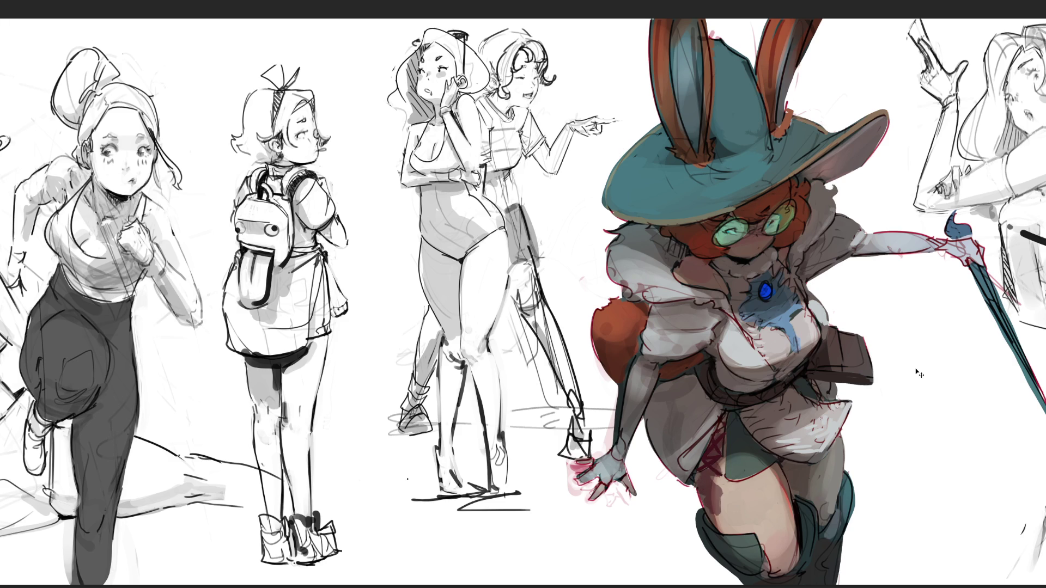
{"action": "key", "text": "ctrl+z"}
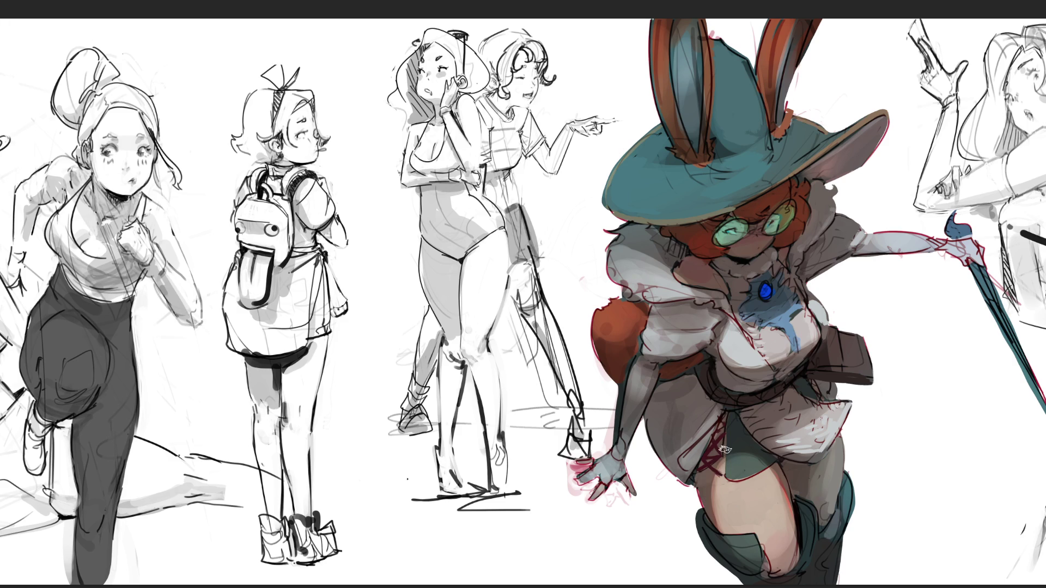
{"action": "mouse_move", "coordinate": [696, 474]}
{"action": "left_mouse_down"}
{"action": "mouse_move", "coordinate": [714, 480]}
{"action": "mouse_move", "coordinate": [708, 512]}
{"action": "left_mouse_up"}
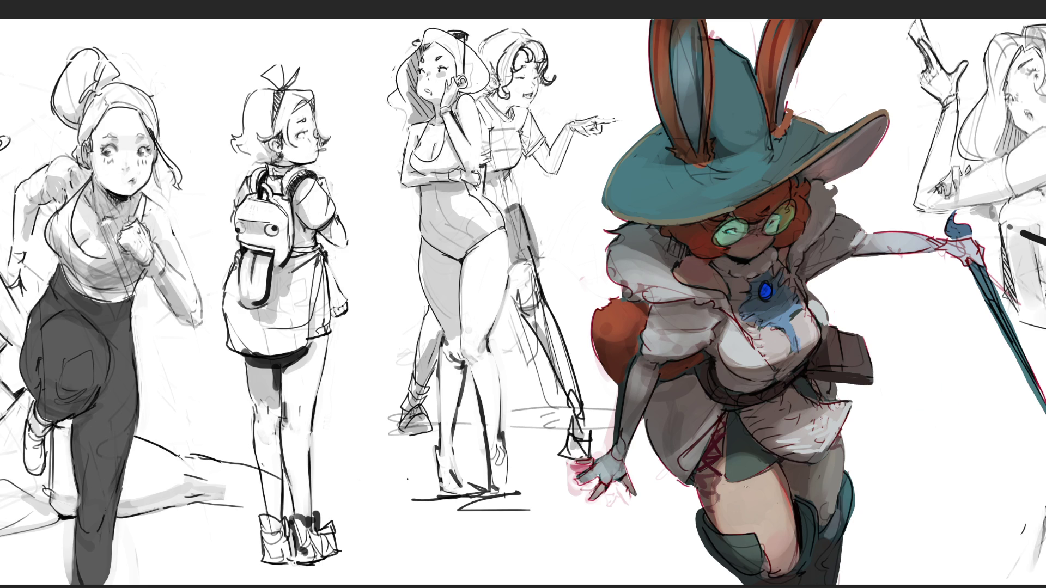
Paint a soft white highlight down the thigh, undoing strokes until it looks right.
{"action": "mouse_move", "coordinate": [751, 489]}
{"action": "left_mouse_down"}
{"action": "mouse_move", "coordinate": [757, 518]}
{"action": "mouse_move", "coordinate": [756, 483]}
{"action": "left_mouse_up"}
{"action": "key", "text": "ctrl+z"}
{"action": "key", "text": "ctrl+z"}
{"action": "left_click_drag", "start_coordinate": [754, 488], "coordinate": [746, 506]}
Highlight the lower hat brim and paint over red dabs on the brim's upper edge.
{"action": "key", "text": "ctrl+z"}
{"action": "left_click_drag", "start_coordinate": [699, 214], "coordinate": [718, 212]}
{"action": "key", "text": "ctrl+z"}
{"action": "left_click", "coordinate": [849, 134]}
{"action": "left_click", "coordinate": [860, 123]}
{"action": "mouse_move", "coordinate": [850, 133]}
{"action": "left_mouse_down"}
{"action": "mouse_move", "coordinate": [858, 126]}
{"action": "mouse_move", "coordinate": [850, 131]}
{"action": "left_mouse_up"}
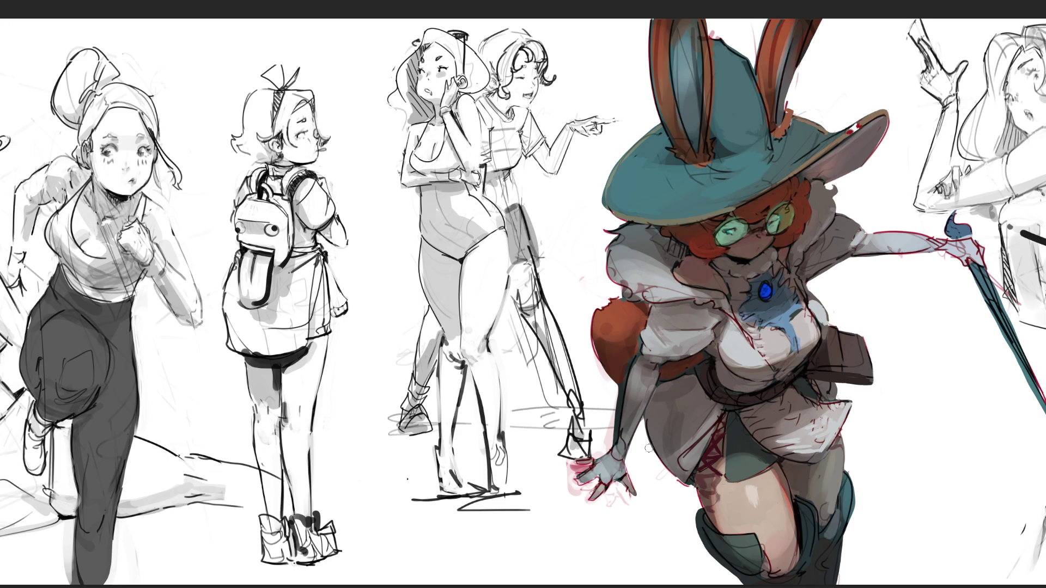
Lighten forearm and shoulder shading, soften the under-brim hair edge, and cover the brim tip's red marks.
{"action": "left_click_drag", "start_coordinate": [657, 379], "coordinate": [626, 442]}
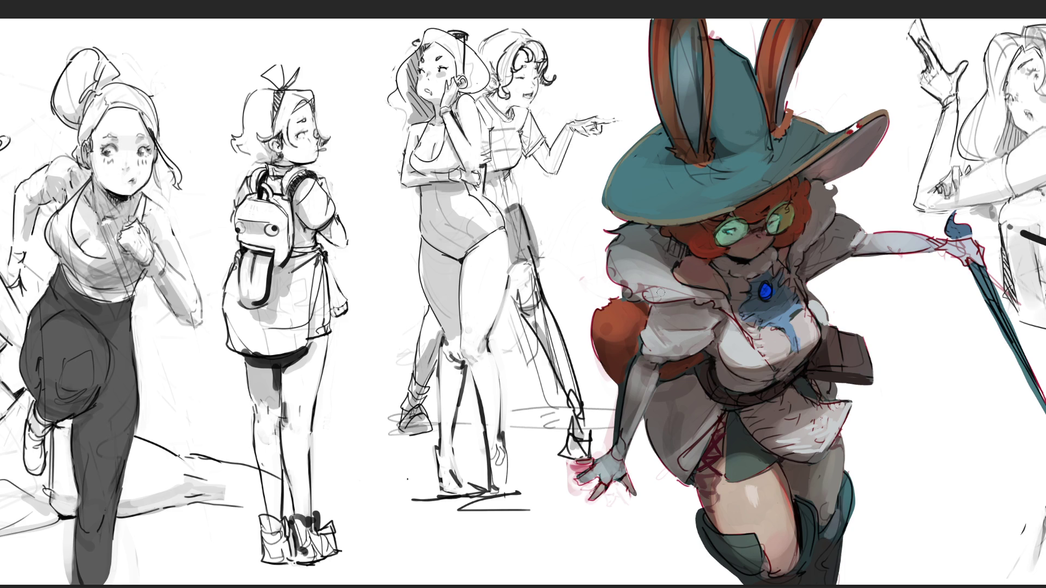
{"action": "mouse_move", "coordinate": [647, 281]}
{"action": "left_mouse_down"}
{"action": "mouse_move", "coordinate": [629, 297]}
{"action": "mouse_move", "coordinate": [624, 281]}
{"action": "mouse_move", "coordinate": [618, 287]}
{"action": "mouse_move", "coordinate": [615, 275]}
{"action": "mouse_move", "coordinate": [634, 278]}
{"action": "mouse_move", "coordinate": [618, 286]}
{"action": "mouse_move", "coordinate": [627, 253]}
{"action": "mouse_move", "coordinate": [661, 266]}
{"action": "left_mouse_up"}
{"action": "left_click", "coordinate": [615, 291], "text": "alt"}
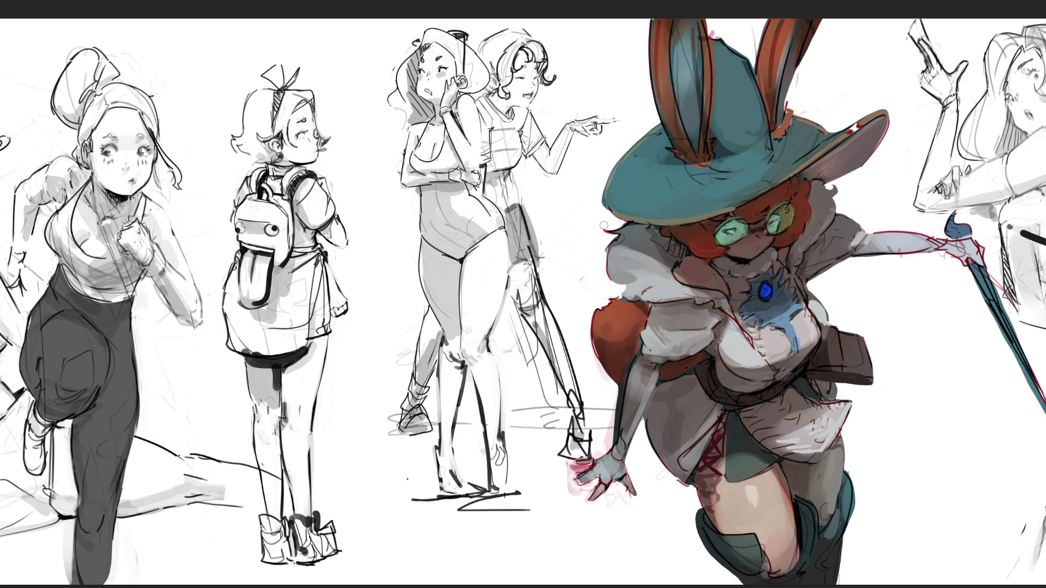
{"action": "mouse_move", "coordinate": [604, 224]}
{"action": "left_mouse_down"}
{"action": "mouse_move", "coordinate": [609, 207]}
{"action": "mouse_move", "coordinate": [626, 218]}
{"action": "left_mouse_up"}
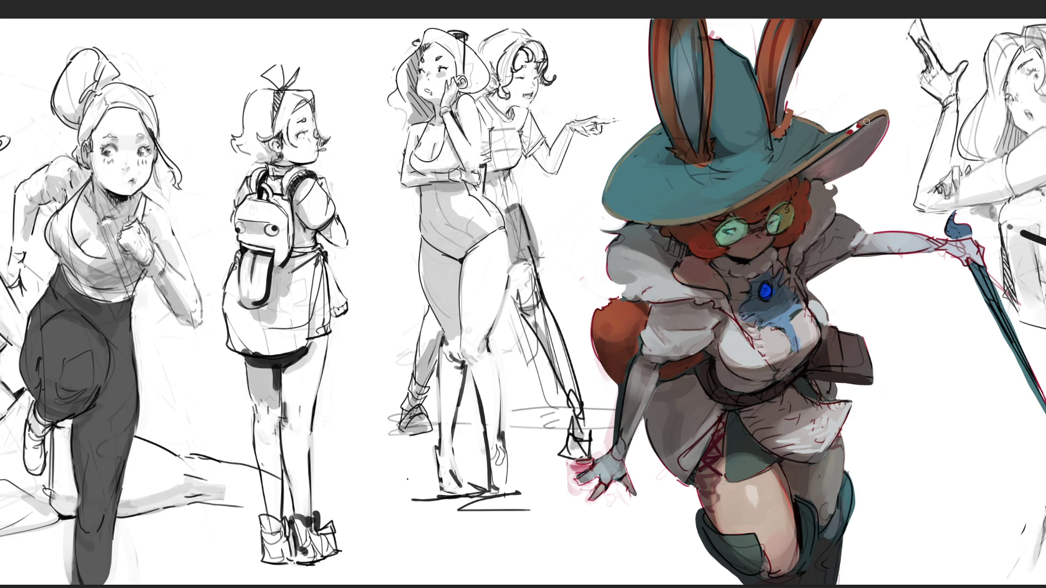
{"action": "left_click_drag", "start_coordinate": [871, 121], "coordinate": [824, 152]}
Zoom out three scroll notches so the whole sketch sheet fits on screen.
{"action": "scroll", "coordinate": [509, 300], "scroll_direction": "down", "scroll_amount": 5}
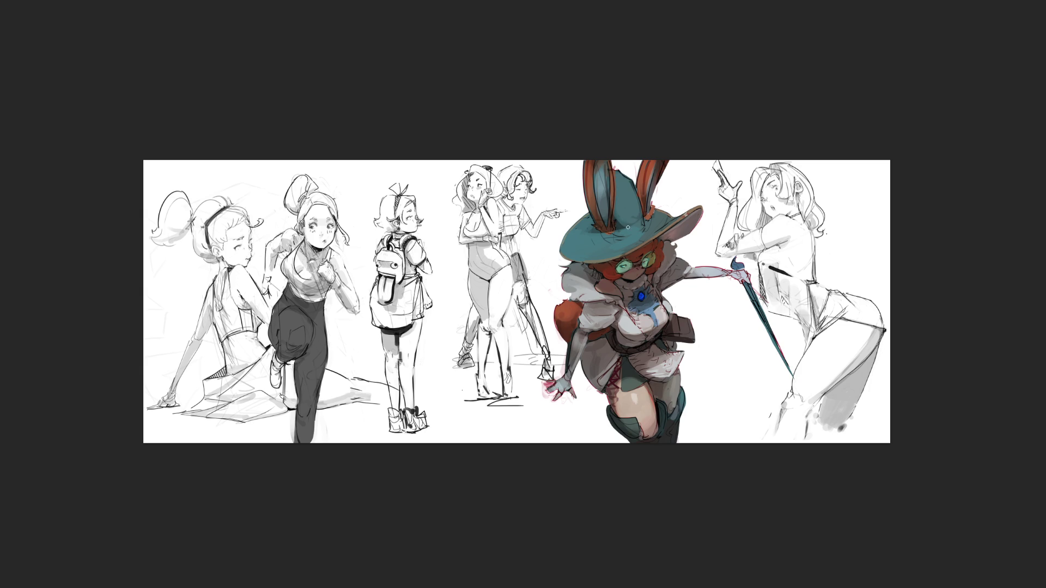
With a larger brush, paint a grey backdrop behind the bunny-hat witch.
{"action": "key", "text": "bracketright"}
{"action": "key", "text": "bracketright"}
{"action": "key", "text": "bracketright"}
{"action": "mouse_move", "coordinate": [629, 212]}
{"action": "left_mouse_down"}
{"action": "mouse_move", "coordinate": [624, 201]}
{"action": "mouse_move", "coordinate": [604, 316]}
{"action": "mouse_move", "coordinate": [666, 418]}
{"action": "mouse_move", "coordinate": [708, 305]}
{"action": "mouse_move", "coordinate": [612, 198]}
{"action": "mouse_move", "coordinate": [595, 397]}
{"action": "mouse_move", "coordinate": [577, 446]}
{"action": "mouse_move", "coordinate": [622, 354]}
{"action": "mouse_move", "coordinate": [606, 345]}
{"action": "mouse_move", "coordinate": [620, 420]}
{"action": "mouse_move", "coordinate": [621, 397]}
{"action": "left_mouse_up"}
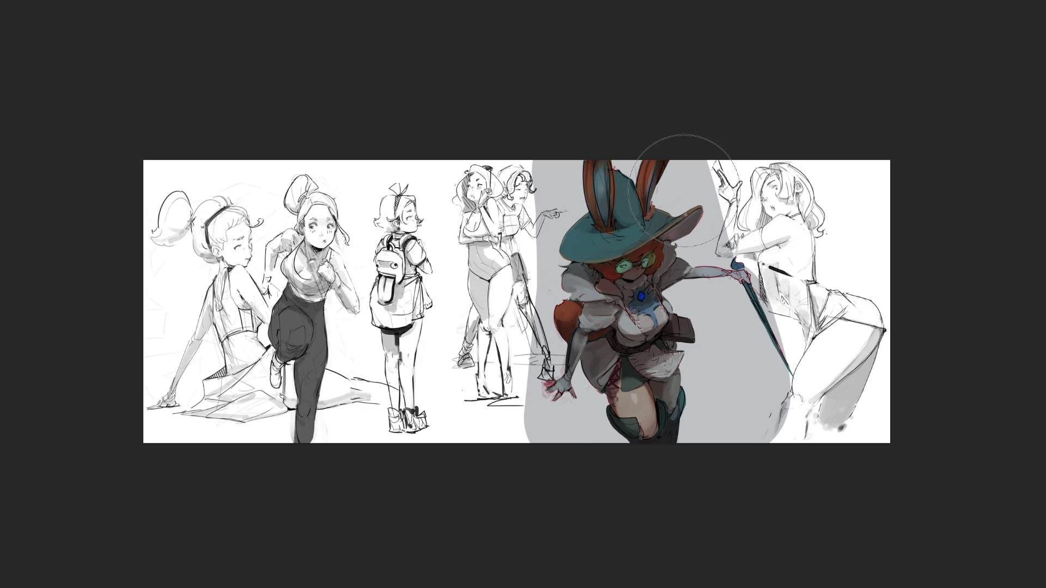
{"action": "mouse_move", "coordinate": [661, 185]}
{"action": "left_mouse_down"}
{"action": "mouse_move", "coordinate": [572, 381]}
{"action": "mouse_move", "coordinate": [625, 431]}
{"action": "mouse_move", "coordinate": [736, 294]}
{"action": "mouse_move", "coordinate": [591, 321]}
{"action": "mouse_move", "coordinate": [681, 300]}
{"action": "mouse_move", "coordinate": [677, 408]}
{"action": "mouse_move", "coordinate": [708, 354]}
{"action": "left_mouse_up"}
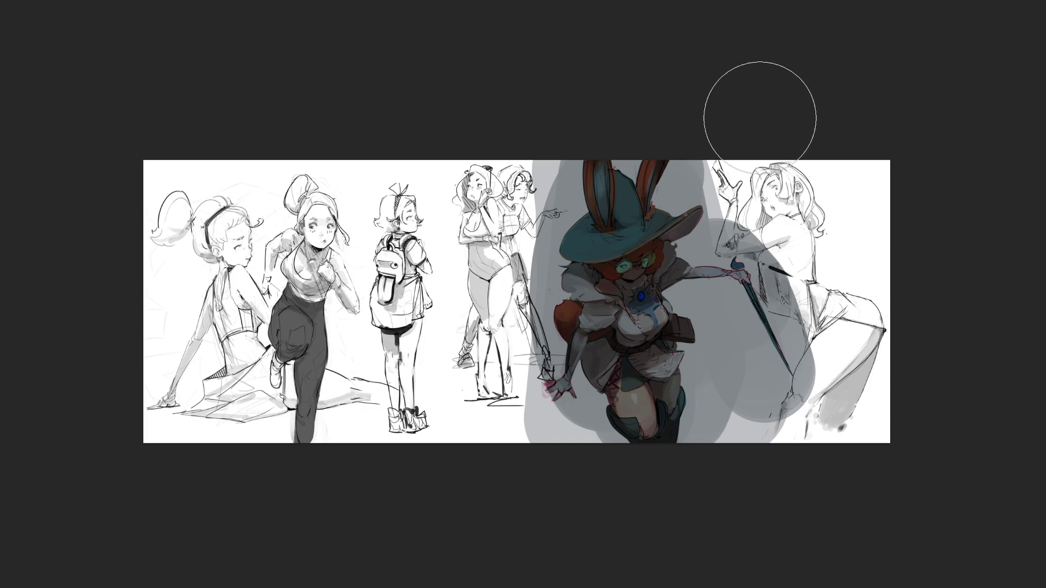
With a smaller brush, touch up between the ears and extend the white outline from brim toward arm.
{"action": "key", "text": "bracketleft"}
{"action": "key", "text": "bracketleft"}
{"action": "key", "text": "bracketleft"}
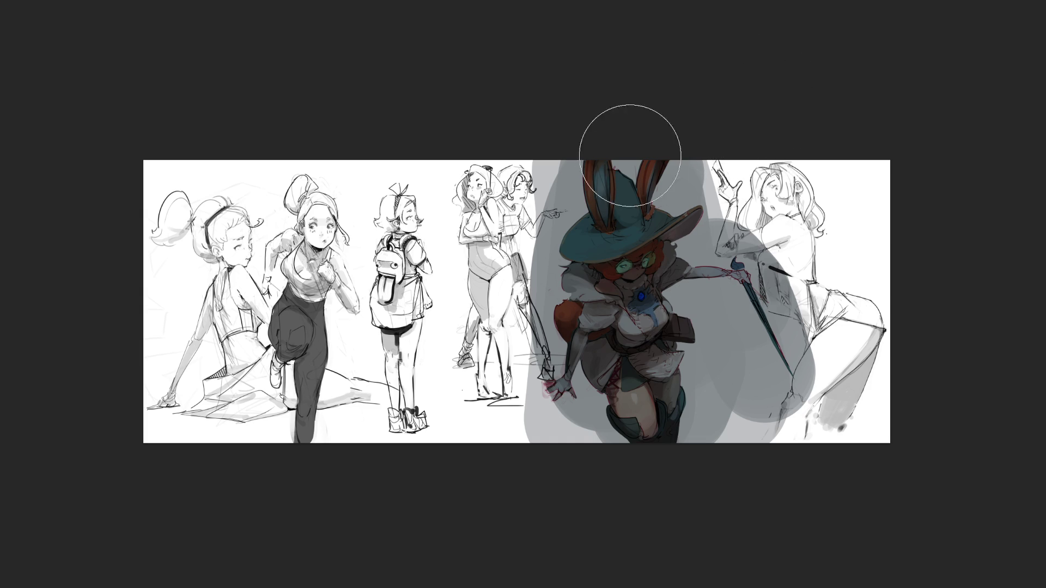
{"action": "mouse_move", "coordinate": [616, 164]}
{"action": "left_mouse_down"}
{"action": "mouse_move", "coordinate": [633, 177]}
{"action": "mouse_move", "coordinate": [640, 153]}
{"action": "mouse_move", "coordinate": [669, 172]}
{"action": "mouse_move", "coordinate": [657, 206]}
{"action": "mouse_move", "coordinate": [708, 202]}
{"action": "mouse_move", "coordinate": [684, 243]}
{"action": "left_mouse_up"}
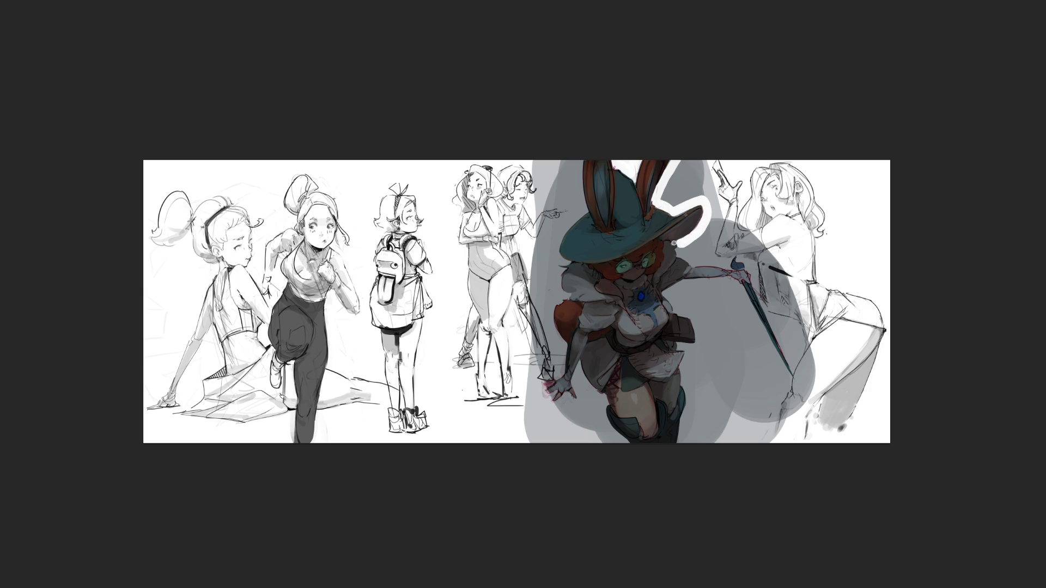
{"action": "mouse_move", "coordinate": [678, 249]}
{"action": "left_mouse_down"}
{"action": "mouse_move", "coordinate": [727, 268]}
{"action": "mouse_move", "coordinate": [736, 252]}
{"action": "mouse_move", "coordinate": [795, 373]}
{"action": "left_mouse_up"}
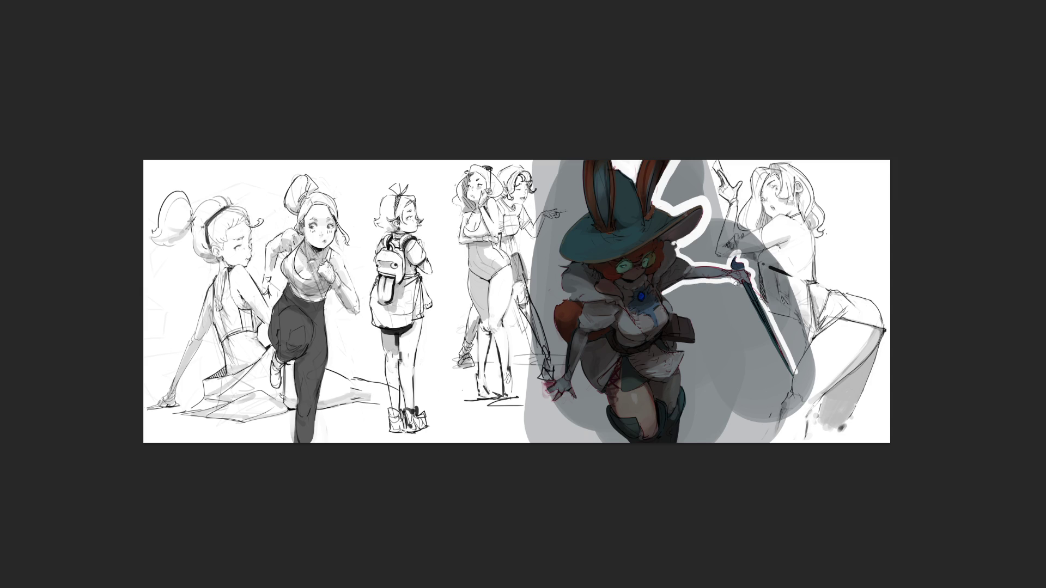
Trace white outlines along the dagger, leg, ear, shoulder fur, arm and hand, then lighten the left grey shadow.
{"action": "left_click_drag", "start_coordinate": [735, 283], "coordinate": [797, 378]}
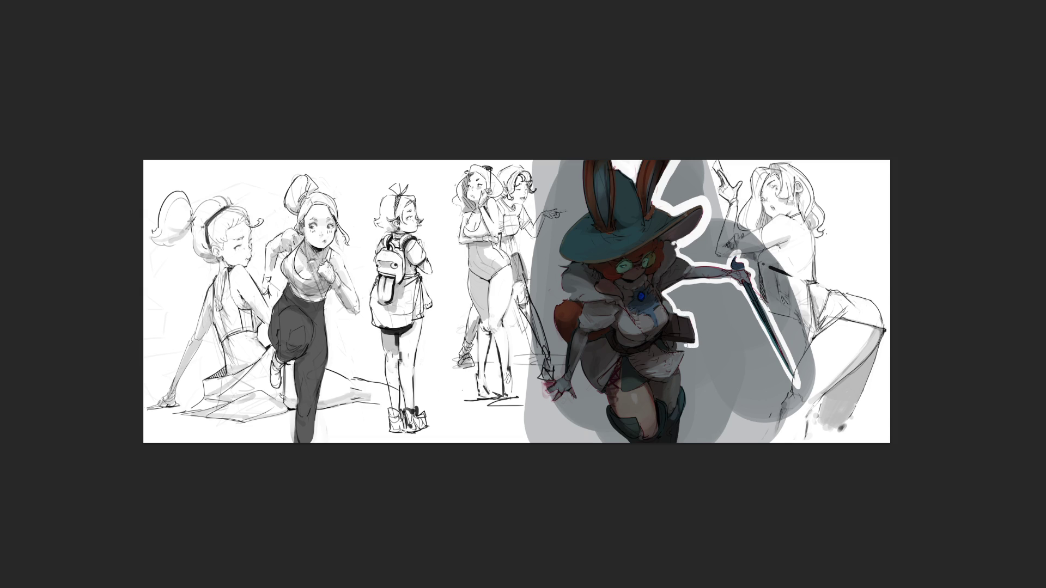
{"action": "left_click_drag", "start_coordinate": [685, 351], "coordinate": [677, 467]}
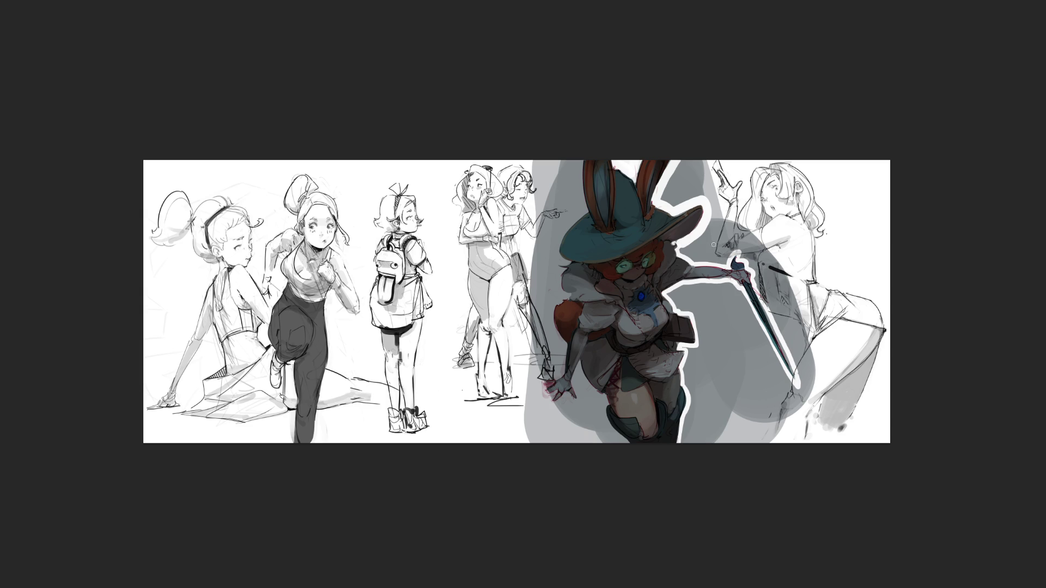
{"action": "mouse_move", "coordinate": [578, 158]}
{"action": "left_mouse_down"}
{"action": "mouse_move", "coordinate": [581, 213]}
{"action": "mouse_move", "coordinate": [557, 259]}
{"action": "left_mouse_up"}
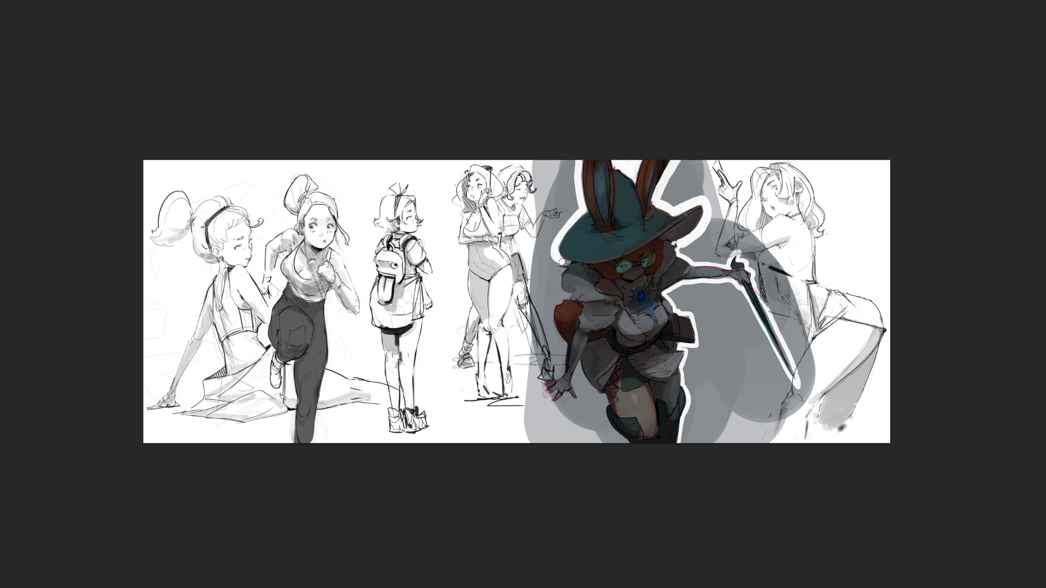
{"action": "mouse_move", "coordinate": [557, 259]}
{"action": "left_mouse_down"}
{"action": "mouse_move", "coordinate": [565, 296]}
{"action": "mouse_move", "coordinate": [552, 327]}
{"action": "mouse_move", "coordinate": [564, 349]}
{"action": "left_mouse_up"}
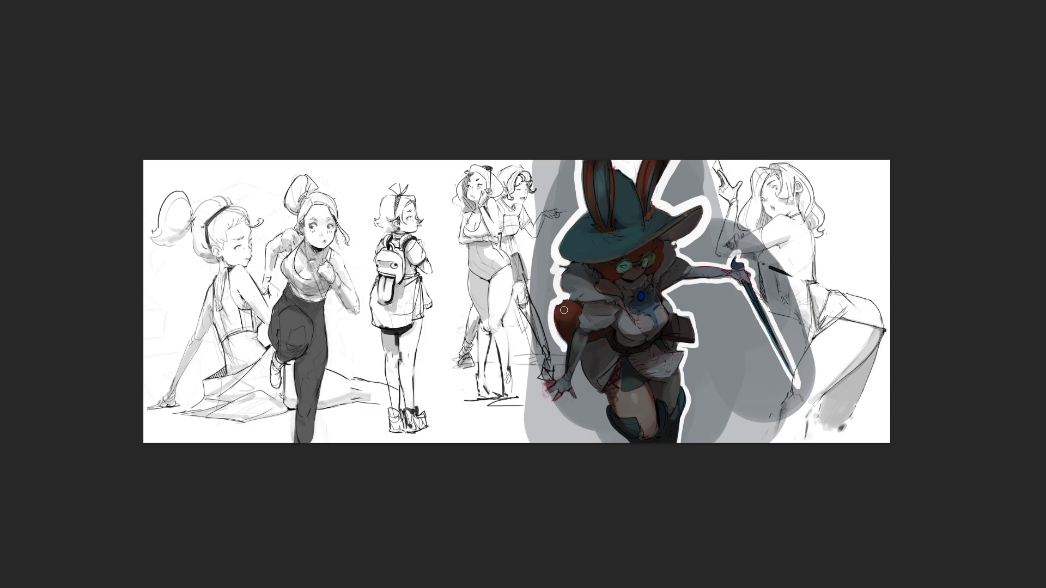
{"action": "mouse_move", "coordinate": [564, 310]}
{"action": "left_mouse_down"}
{"action": "mouse_move", "coordinate": [560, 374]}
{"action": "mouse_move", "coordinate": [542, 391]}
{"action": "mouse_move", "coordinate": [584, 408]}
{"action": "mouse_move", "coordinate": [577, 375]}
{"action": "left_mouse_up"}
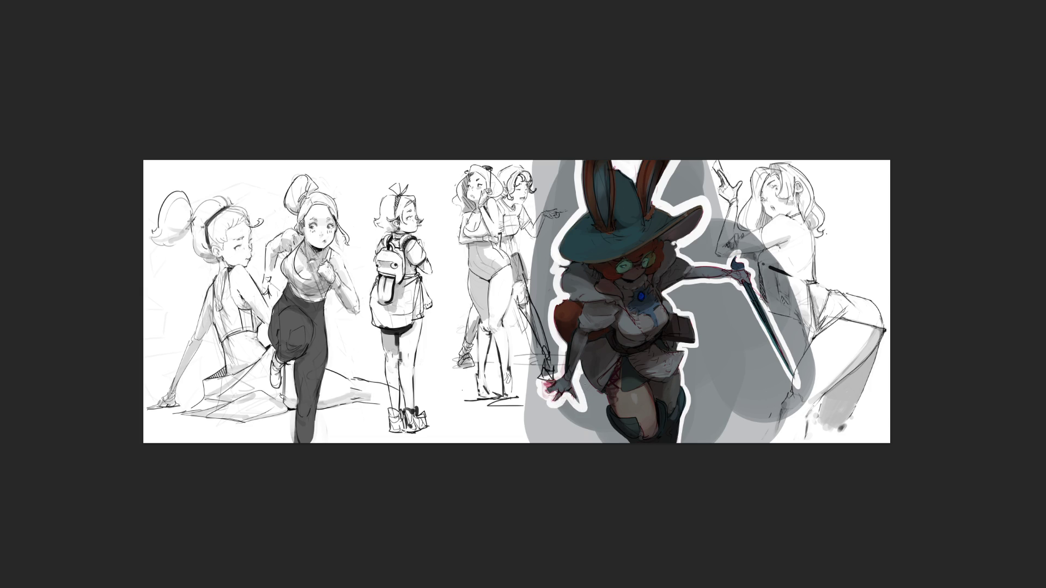
{"action": "left_click_drag", "start_coordinate": [581, 374], "coordinate": [609, 421]}
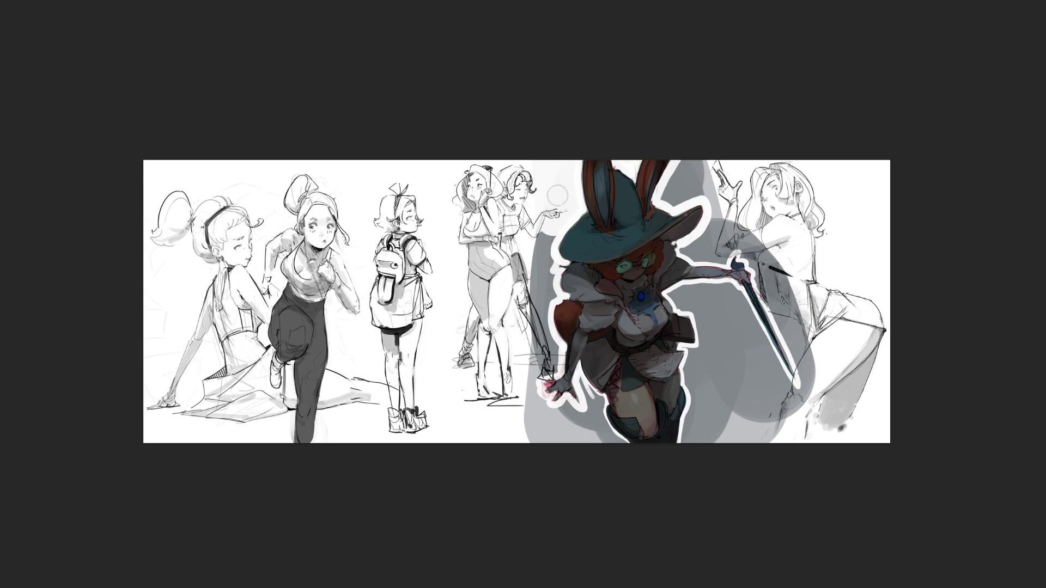
{"action": "mouse_move", "coordinate": [544, 231]}
{"action": "left_mouse_down"}
{"action": "mouse_move", "coordinate": [549, 354]}
{"action": "mouse_move", "coordinate": [548, 366]}
{"action": "mouse_move", "coordinate": [526, 358]}
{"action": "mouse_move", "coordinate": [531, 431]}
{"action": "mouse_move", "coordinate": [561, 461]}
{"action": "mouse_move", "coordinate": [583, 454]}
{"action": "mouse_move", "coordinate": [580, 384]}
{"action": "mouse_move", "coordinate": [619, 455]}
{"action": "mouse_move", "coordinate": [625, 424]}
{"action": "left_mouse_up"}
Paint out the grey shadow right of the witch's leg and over the right-hand figure.
{"action": "mouse_move", "coordinate": [701, 394]}
{"action": "left_mouse_down"}
{"action": "mouse_move", "coordinate": [689, 436]}
{"action": "mouse_move", "coordinate": [689, 348]}
{"action": "mouse_move", "coordinate": [708, 367]}
{"action": "mouse_move", "coordinate": [706, 430]}
{"action": "mouse_move", "coordinate": [715, 343]}
{"action": "mouse_move", "coordinate": [677, 296]}
{"action": "mouse_move", "coordinate": [702, 305]}
{"action": "mouse_move", "coordinate": [727, 294]}
{"action": "mouse_move", "coordinate": [743, 354]}
{"action": "mouse_move", "coordinate": [761, 355]}
{"action": "left_mouse_up"}
{"action": "mouse_move", "coordinate": [736, 293]}
{"action": "left_mouse_down"}
{"action": "mouse_move", "coordinate": [714, 327]}
{"action": "mouse_move", "coordinate": [730, 419]}
{"action": "mouse_move", "coordinate": [702, 327]}
{"action": "mouse_move", "coordinate": [711, 445]}
{"action": "mouse_move", "coordinate": [741, 327]}
{"action": "mouse_move", "coordinate": [768, 430]}
{"action": "mouse_move", "coordinate": [773, 360]}
{"action": "mouse_move", "coordinate": [762, 316]}
{"action": "left_mouse_up"}
{"action": "mouse_move", "coordinate": [784, 425]}
{"action": "left_mouse_down"}
{"action": "mouse_move", "coordinate": [814, 382]}
{"action": "mouse_move", "coordinate": [784, 313]}
{"action": "mouse_move", "coordinate": [806, 370]}
{"action": "mouse_move", "coordinate": [796, 314]}
{"action": "mouse_move", "coordinate": [845, 323]}
{"action": "mouse_move", "coordinate": [803, 401]}
{"action": "mouse_move", "coordinate": [754, 381]}
{"action": "mouse_move", "coordinate": [801, 356]}
{"action": "left_mouse_up"}
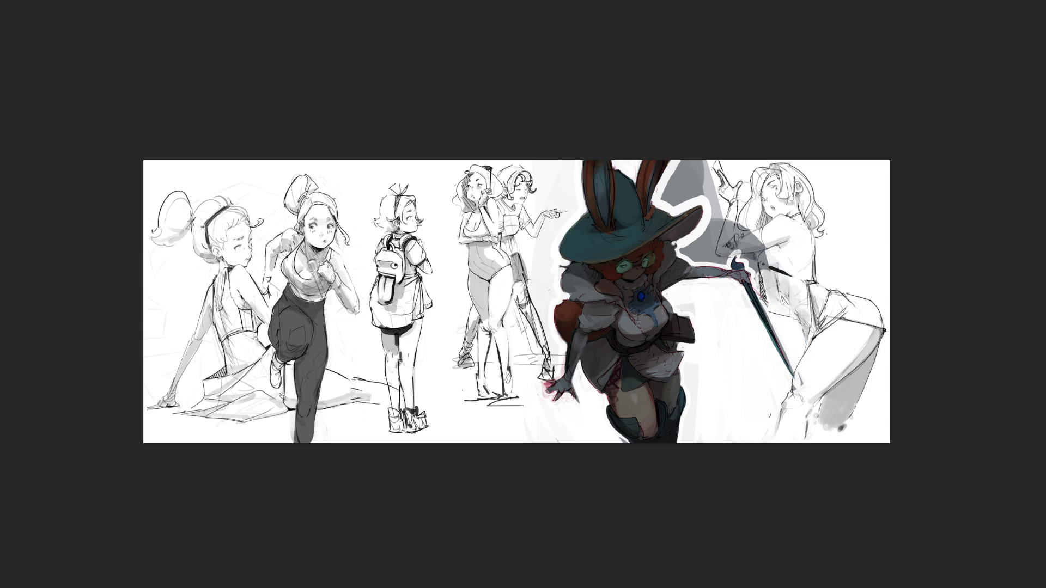
{"action": "mouse_move", "coordinate": [771, 260]}
{"action": "left_mouse_down"}
{"action": "mouse_move", "coordinate": [747, 218]}
{"action": "mouse_move", "coordinate": [784, 294]}
{"action": "mouse_move", "coordinate": [752, 210]}
{"action": "mouse_move", "coordinate": [730, 240]}
{"action": "mouse_move", "coordinate": [686, 251]}
{"action": "mouse_move", "coordinate": [724, 255]}
{"action": "mouse_move", "coordinate": [711, 234]}
{"action": "mouse_move", "coordinate": [720, 196]}
{"action": "mouse_move", "coordinate": [702, 170]}
{"action": "mouse_move", "coordinate": [680, 189]}
{"action": "left_mouse_up"}
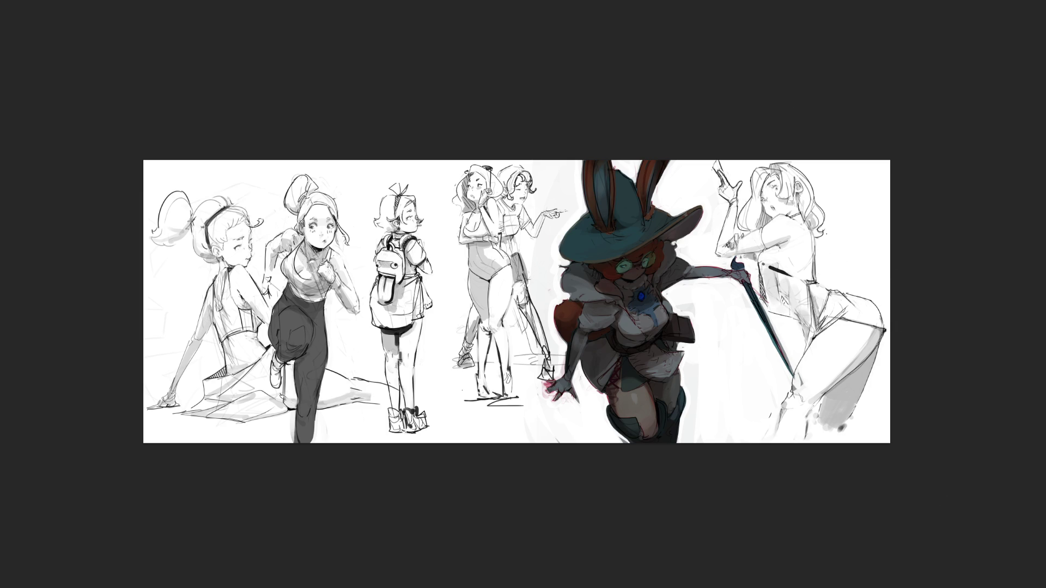
Paint the hair beside the glasses orange, light blue around the brooch, and lighten the shorts and hip.
{"action": "key", "text": "["}
{"action": "key", "text": "]"}
{"action": "key", "text": "]"}
{"action": "key", "text": "]"}
{"action": "key", "text": "["}
{"action": "key", "text": "["}
{"action": "key", "text": "["}
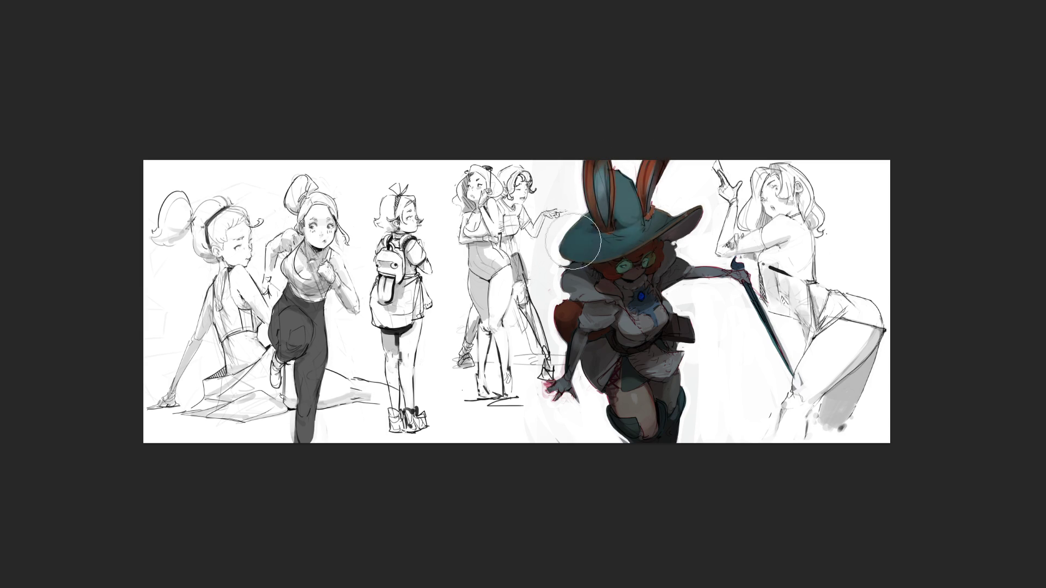
{"action": "key", "text": "["}
{"action": "key", "text": "["}
{"action": "key", "text": "["}
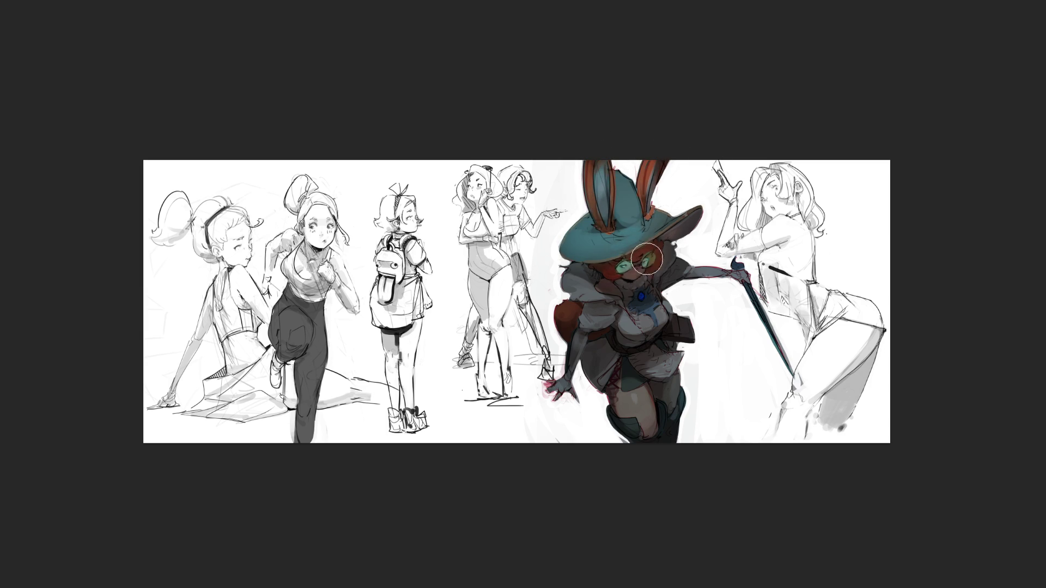
{"action": "left_click_drag", "start_coordinate": [599, 275], "coordinate": [621, 270]}
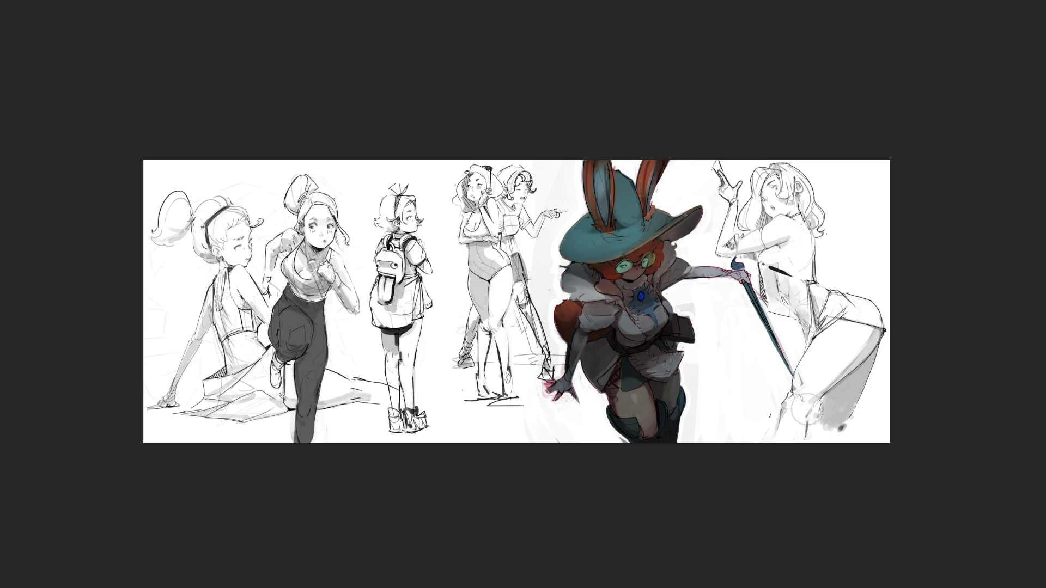
{"action": "left_click_drag", "start_coordinate": [659, 311], "coordinate": [653, 308]}
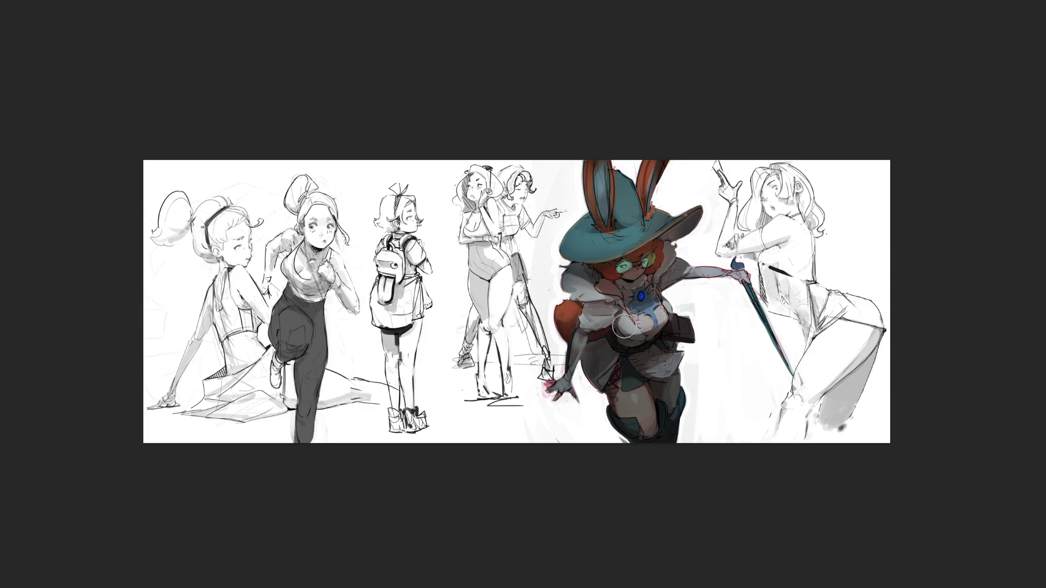
{"action": "key", "text": "bracketright"}
{"action": "key", "text": "bracketright"}
{"action": "key", "text": "bracketright"}
{"action": "mouse_move", "coordinate": [606, 358]}
{"action": "left_mouse_down"}
{"action": "mouse_move", "coordinate": [670, 354]}
{"action": "mouse_move", "coordinate": [627, 378]}
{"action": "mouse_move", "coordinate": [672, 391]}
{"action": "mouse_move", "coordinate": [678, 324]}
{"action": "mouse_move", "coordinate": [702, 333]}
{"action": "left_mouse_up"}
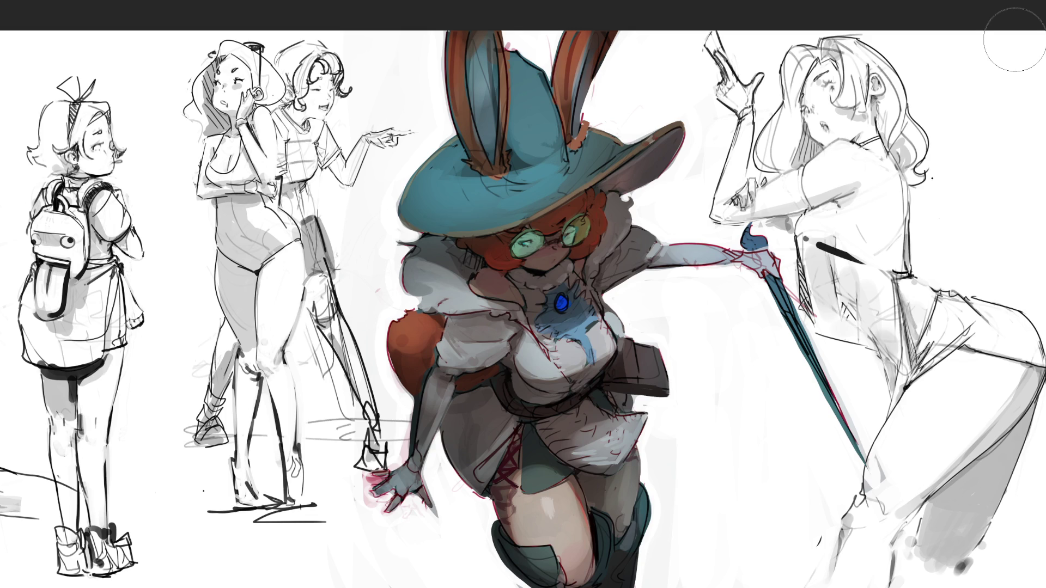
Lasso a patch of the teal hat crown, fill it with white gloss, and highlight the brim.
{"action": "mouse_move", "coordinate": [531, 71]}
{"action": "left_mouse_down"}
{"action": "mouse_move", "coordinate": [509, 119]}
{"action": "mouse_move", "coordinate": [536, 87]}
{"action": "mouse_move", "coordinate": [515, 133]}
{"action": "left_mouse_up"}
{"action": "mouse_move", "coordinate": [524, 89]}
{"action": "left_mouse_down"}
{"action": "mouse_move", "coordinate": [527, 152]}
{"action": "mouse_move", "coordinate": [528, 104]}
{"action": "mouse_move", "coordinate": [536, 147]}
{"action": "mouse_move", "coordinate": [573, 133]}
{"action": "left_mouse_up"}
{"action": "mouse_move", "coordinate": [531, 185]}
{"action": "left_mouse_down"}
{"action": "mouse_move", "coordinate": [509, 210]}
{"action": "mouse_move", "coordinate": [545, 188]}
{"action": "left_mouse_up"}
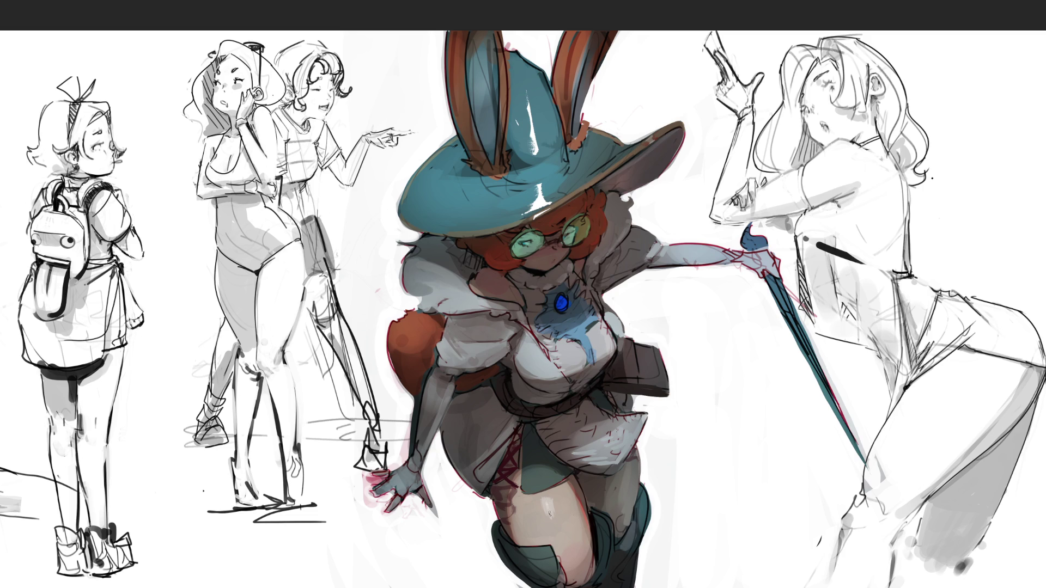
Brush white highlights on the thigh and along the brim's lower and upper-right edges, then enlarge the brush.
{"action": "left_click_drag", "start_coordinate": [547, 504], "coordinate": [551, 512]}
{"action": "left_click_drag", "start_coordinate": [500, 228], "coordinate": [570, 209]}
{"action": "left_click_drag", "start_coordinate": [512, 228], "coordinate": [567, 196]}
{"action": "mouse_move", "coordinate": [650, 139]}
{"action": "left_mouse_down"}
{"action": "mouse_move", "coordinate": [636, 151]}
{"action": "mouse_move", "coordinate": [653, 136]}
{"action": "left_mouse_up"}
{"action": "key", "text": "bracketright"}
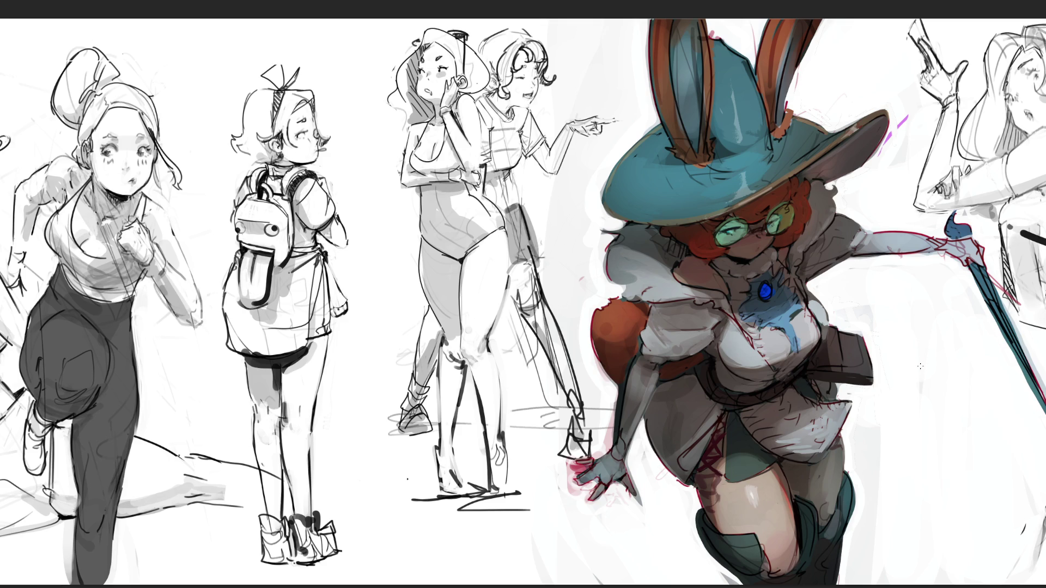
Paint red rim light on the boot, skirt, thigh, belt and hat brim edge.
{"action": "mouse_move", "coordinate": [853, 514]}
{"action": "left_mouse_down"}
{"action": "mouse_move", "coordinate": [825, 572]}
{"action": "mouse_move", "coordinate": [849, 539]}
{"action": "left_mouse_up"}
{"action": "mouse_move", "coordinate": [855, 437]}
{"action": "left_mouse_down"}
{"action": "mouse_move", "coordinate": [836, 490]}
{"action": "mouse_move", "coordinate": [817, 413]}
{"action": "mouse_move", "coordinate": [833, 384]}
{"action": "mouse_move", "coordinate": [869, 383]}
{"action": "mouse_move", "coordinate": [832, 317]}
{"action": "mouse_move", "coordinate": [849, 257]}
{"action": "mouse_move", "coordinate": [975, 255]}
{"action": "mouse_move", "coordinate": [1035, 405]}
{"action": "left_mouse_up"}
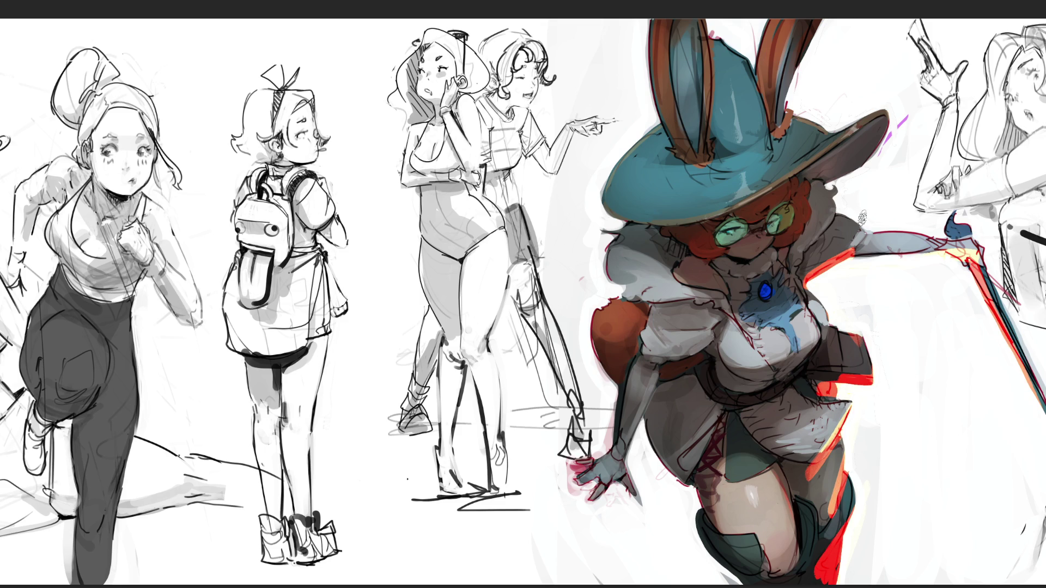
{"action": "left_click_drag", "start_coordinate": [892, 133], "coordinate": [842, 188]}
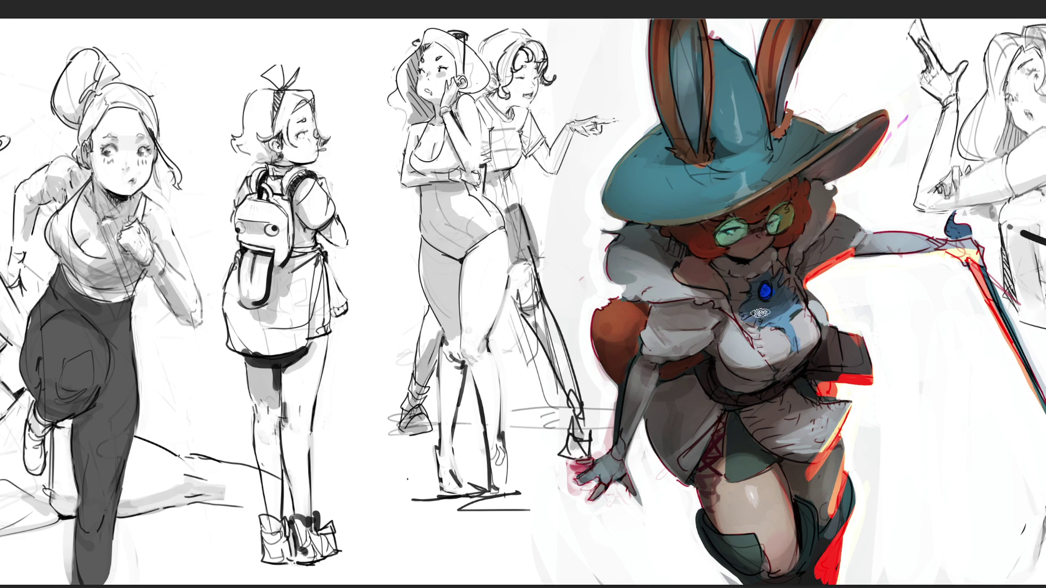
Clear all red rim strokes from the rim light layer and fit the drawing on screen.
{"action": "key", "text": "ctrl+a"}
{"action": "key", "text": "Delete"}
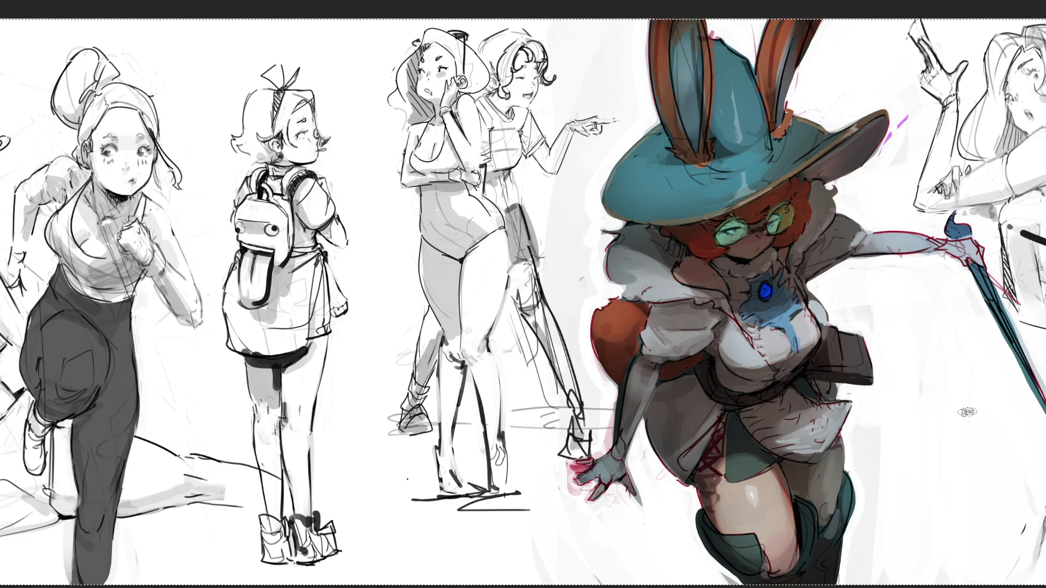
{"action": "key", "text": "ctrl+0"}
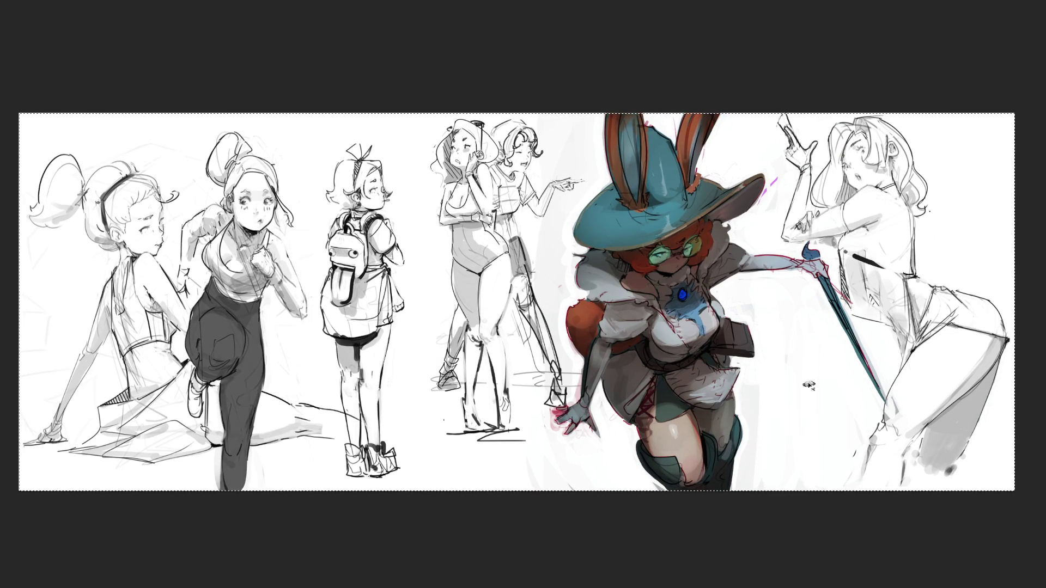
Hand-letter 'B', 'R', 'B' stacked vertically in black beside the bunny witch.
{"action": "left_click_drag", "start_coordinate": [758, 294], "coordinate": [769, 327]}
{"action": "mouse_move", "coordinate": [769, 371]}
{"action": "left_mouse_down"}
{"action": "mouse_move", "coordinate": [784, 343]}
{"action": "mouse_move", "coordinate": [810, 362]}
{"action": "left_mouse_up"}
{"action": "left_click_drag", "start_coordinate": [795, 387], "coordinate": [790, 463]}
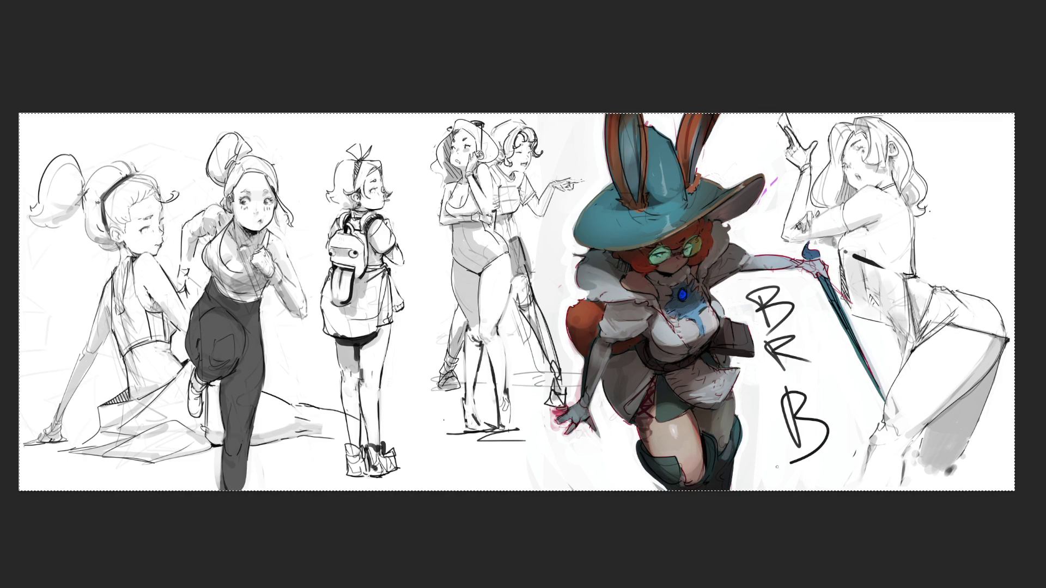